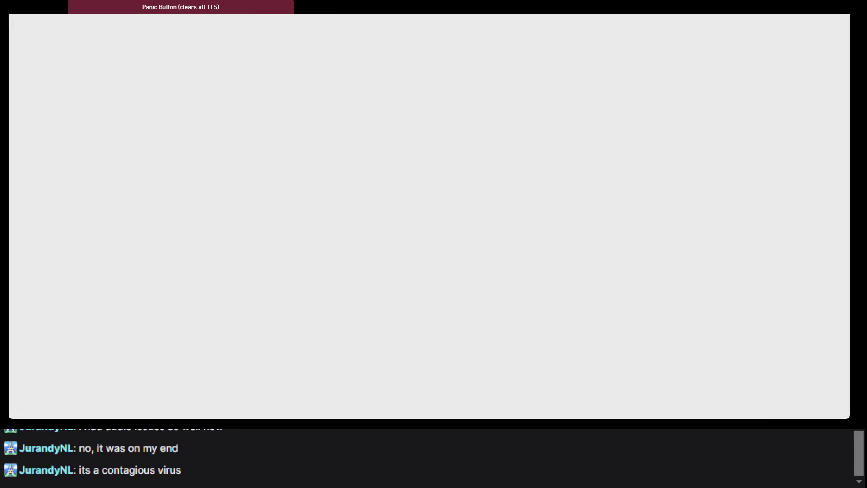
# Step: Look up the Swedish word tyvärr on Wiktionary and read through its entry
pyautogui.scroll(10, 423, 101)
pyautogui.scroll(15, 299, 39)
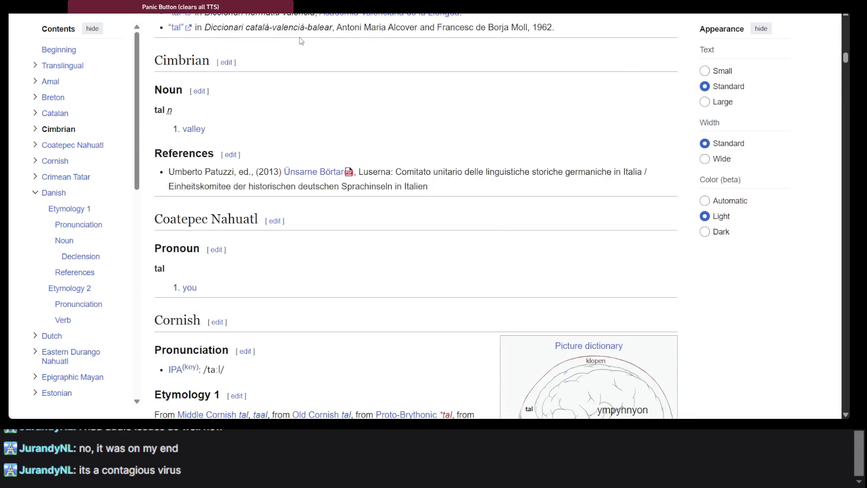
pyautogui.click(261, 28)
pyautogui.write('tyvärr')
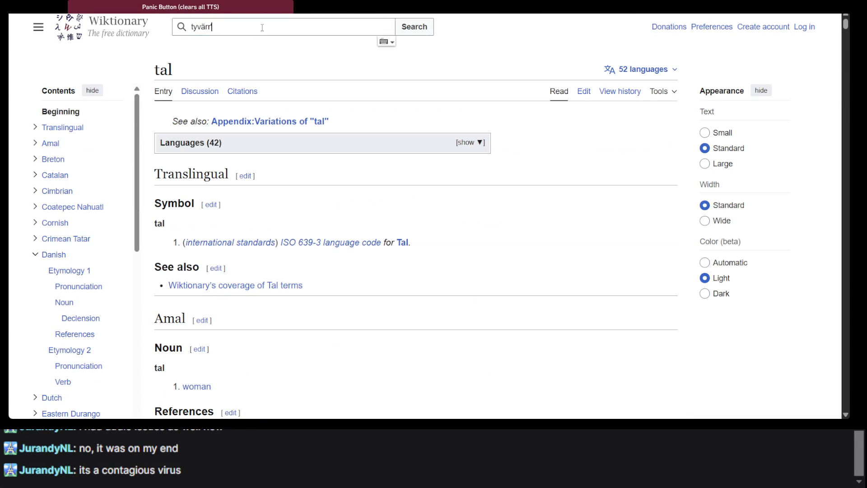
pyautogui.press('Return')
pyautogui.scroll(-5, 236, 110)
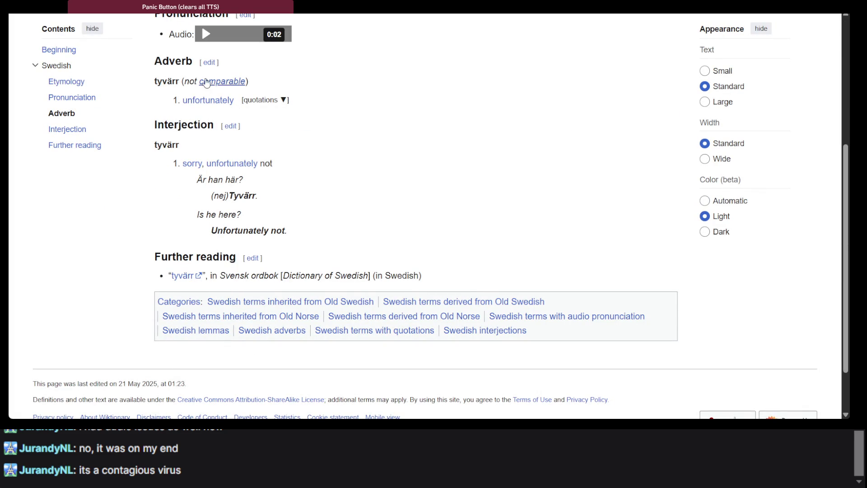
pyautogui.scroll(5, 257, 196)
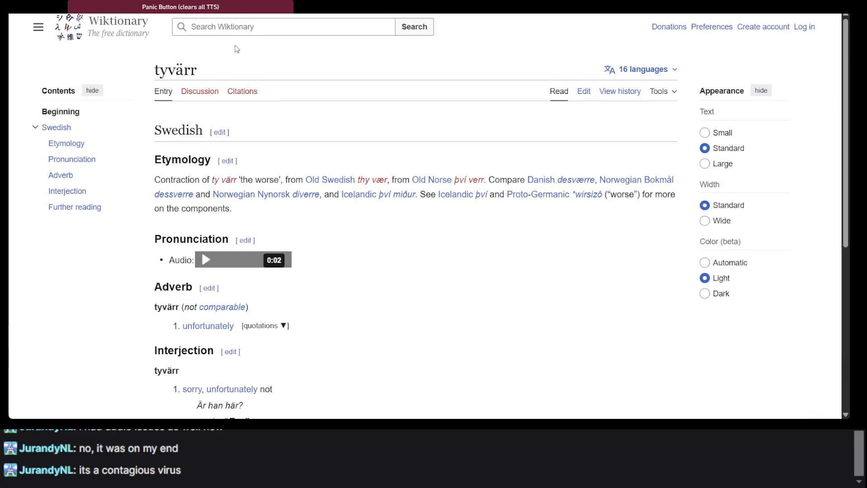
pyautogui.click(217, 28)
# Step: Open and read the Wiktionary entry for the Danish word desværre
pyautogui.write('desv')
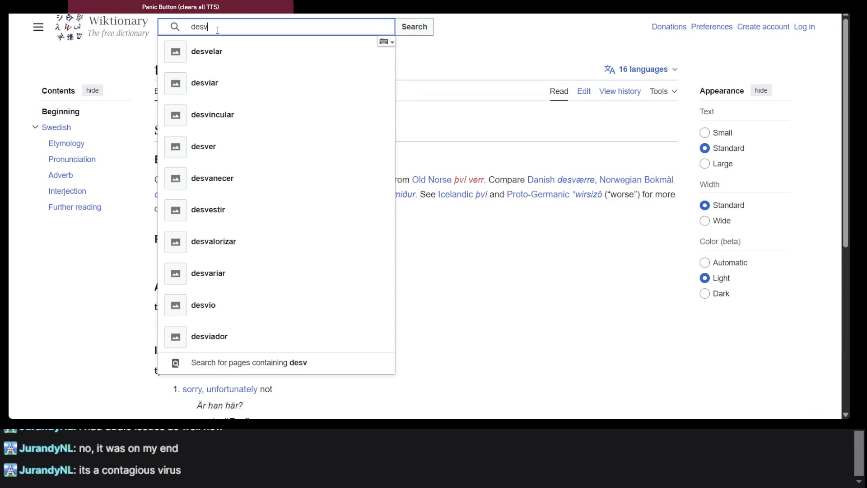
pyautogui.write('ærre')
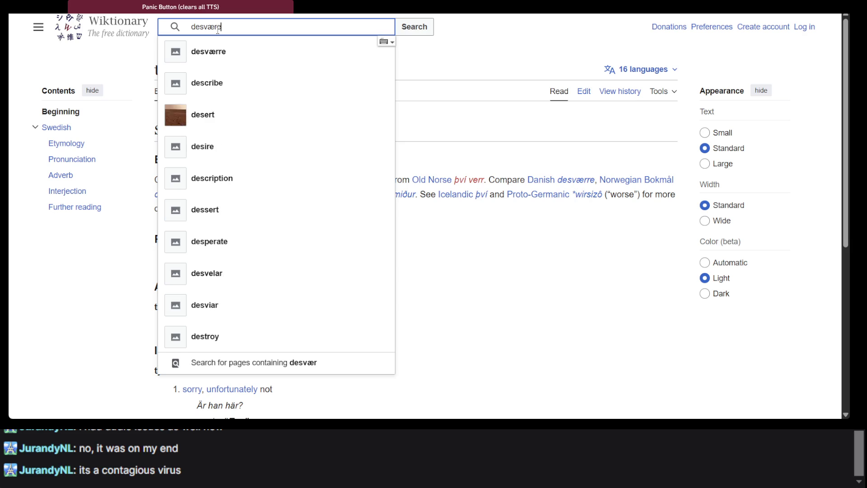
pyautogui.click(374, 254)
pyautogui.scroll(-3, 374, 254)
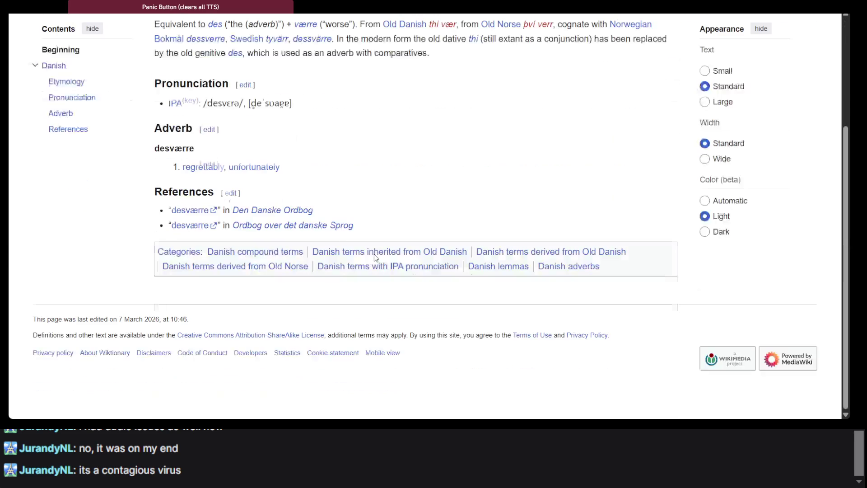
pyautogui.scroll(2, 290, 213)
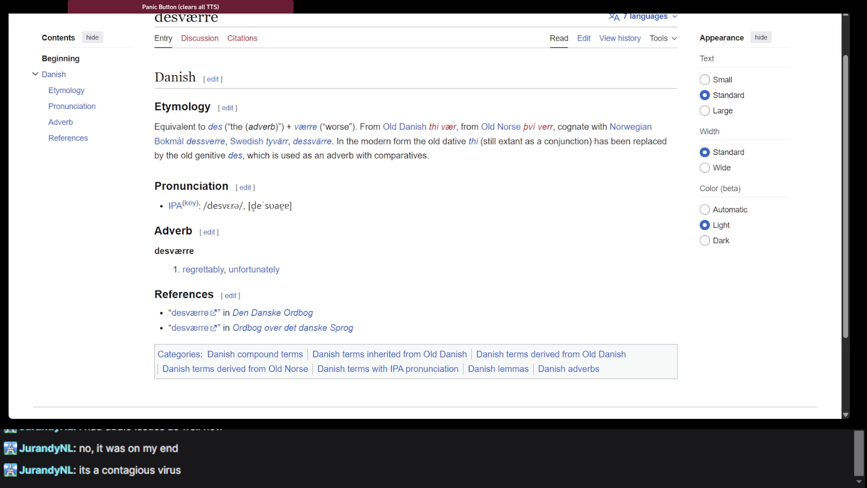
# Step: Return to the tyvärr entry to recheck it, then switch to the ChatGPT window
pyautogui.hotkey('alt', 'Left')
pyautogui.scroll(-5, 334, 235)
pyautogui.scroll(5, 334, 235)
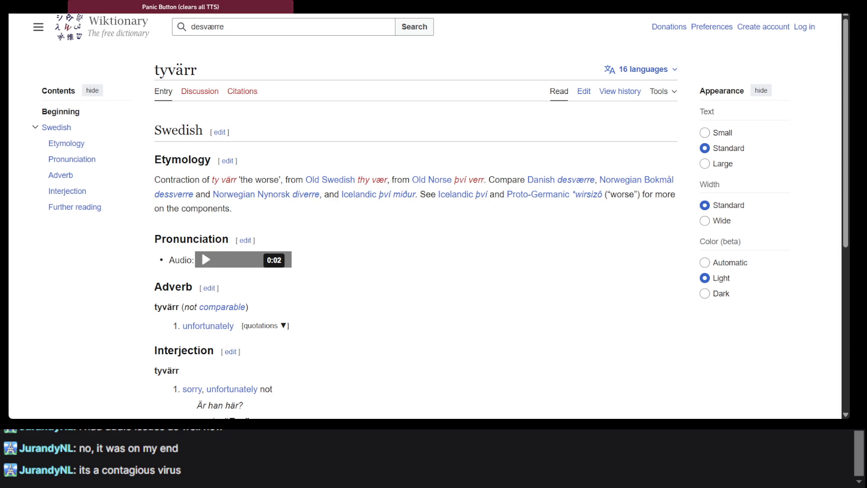
pyautogui.hotkey('alt', 'Tab')
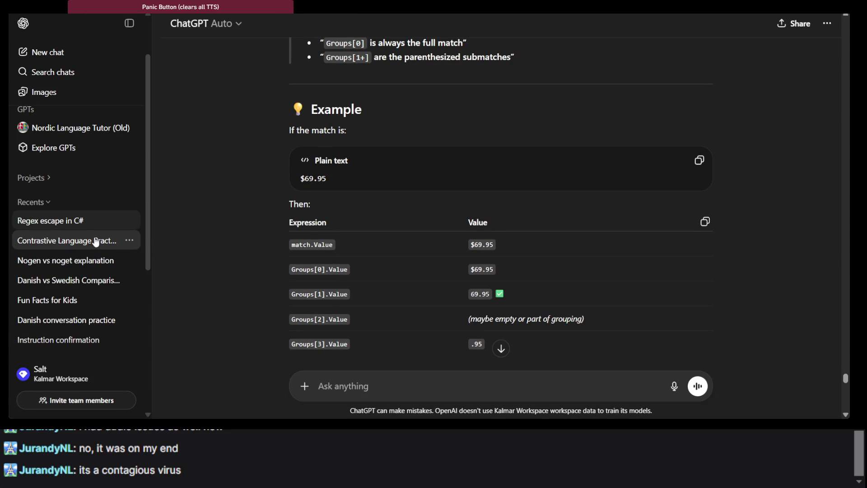
# Step: In a new chat, ask how to say 'Nej, tyvärr, men söndag går bra.' in Danish
pyautogui.click(94, 54)
pyautogui.write('How would you say this ')
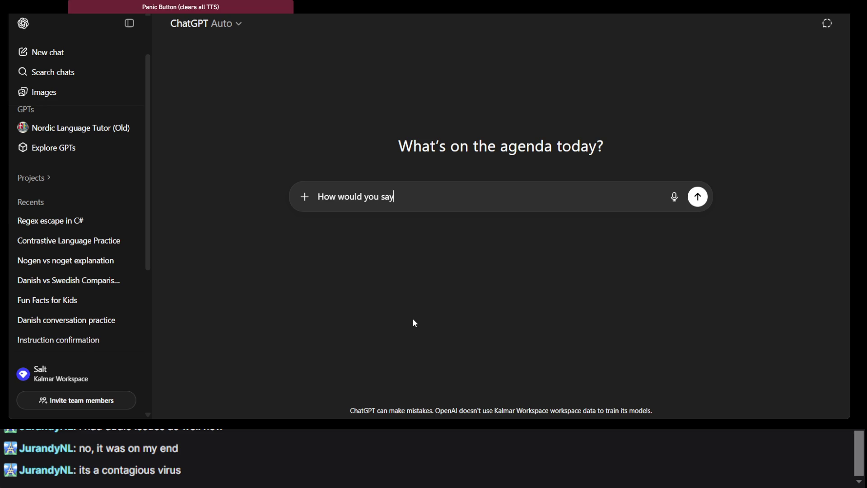
pyautogui.write('Swedish sent')
pyautogui.write('ence in Danish')
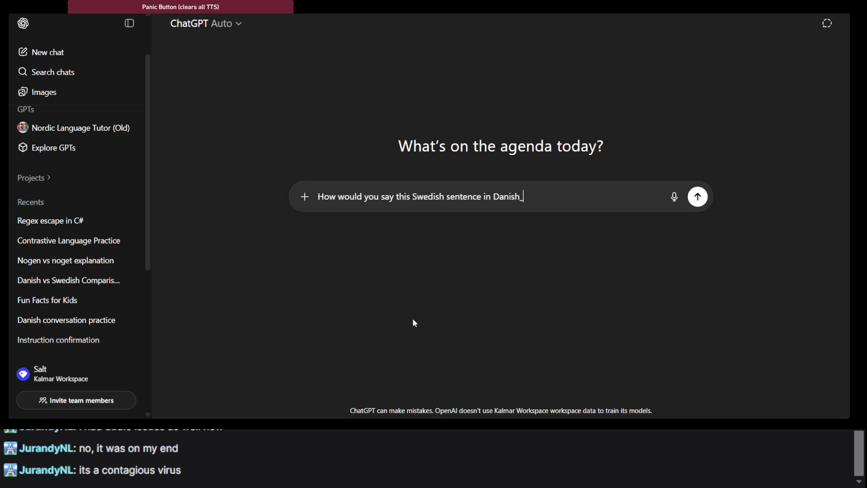
pyautogui.write(' _')
pyautogui.write('?')
pyautogui.write('Nej, tyvärr, men söndag går bra. Är det okej?')
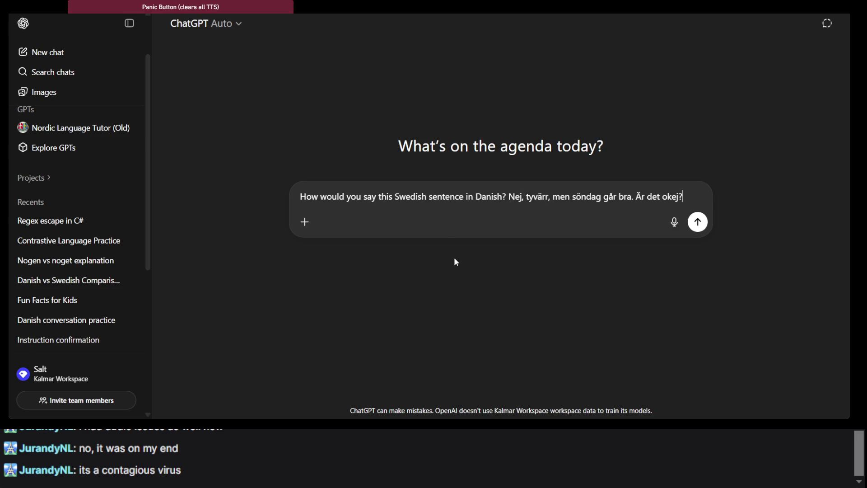
pyautogui.press('BackSpace')
pyautogui.press('BackSpace')
pyautogui.press('BackSpace')
pyautogui.press('Return')
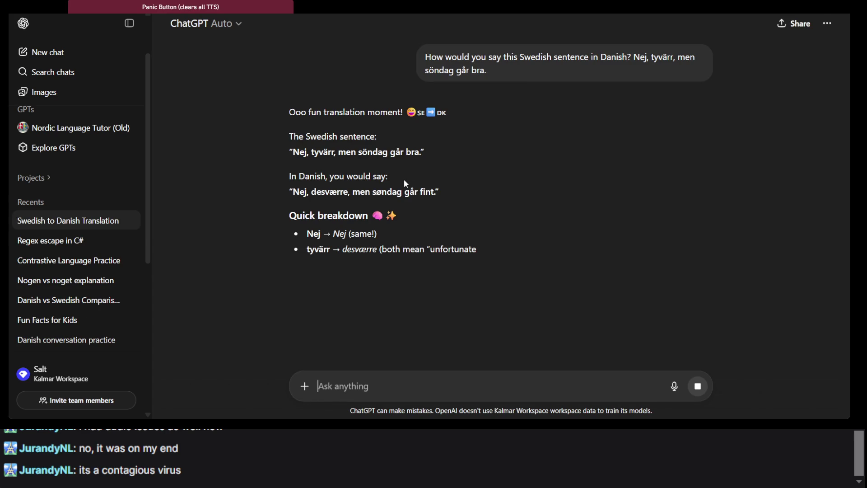
# Step: Read the reply's translation 'Nej, desværre, men søndag går fint.', selecting key words like desværre
pyautogui.doubleClick(308, 203)
pyautogui.click(308, 202)
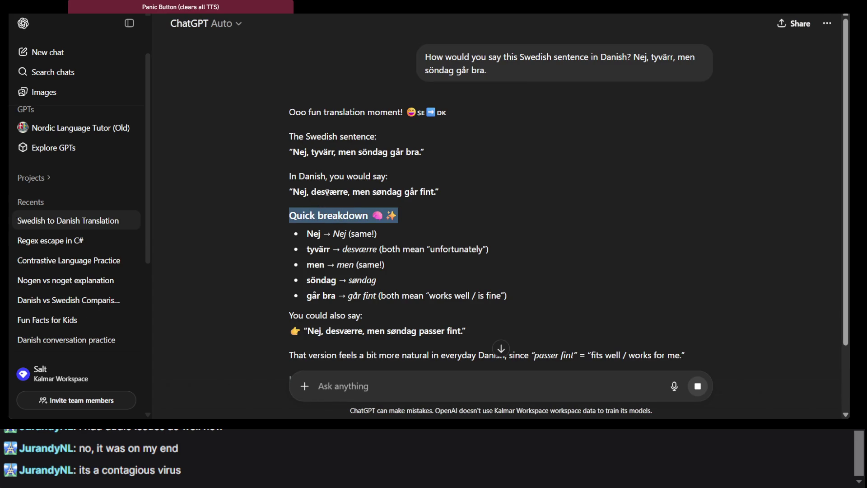
pyautogui.doubleClick(327, 192)
pyautogui.click(327, 193)
pyautogui.click(327, 193)
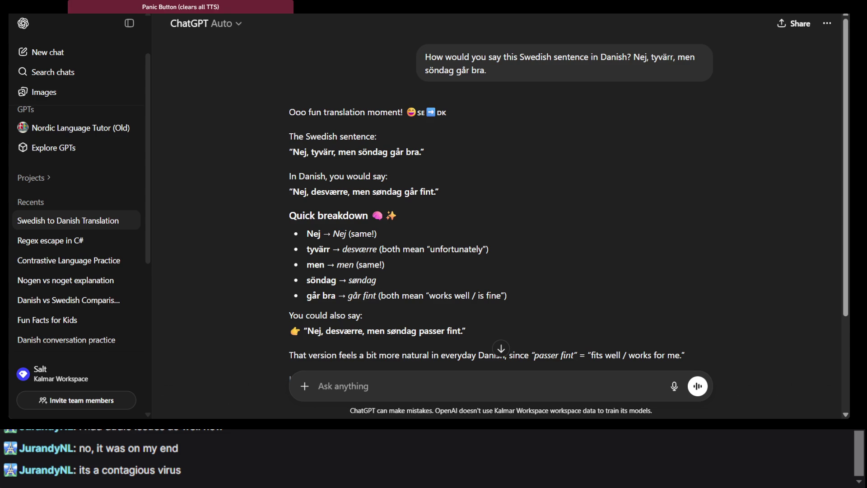
pyautogui.hotkey('alt', 'Tab')
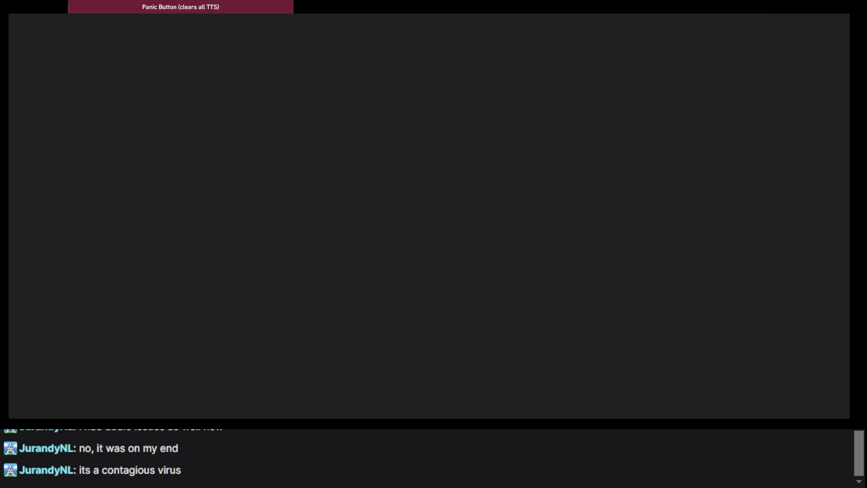
# Step: Search ordnet.dk's Svensk-Dansk Ordbog for Toppen and review the no-match results
pyautogui.write('Toppen!')
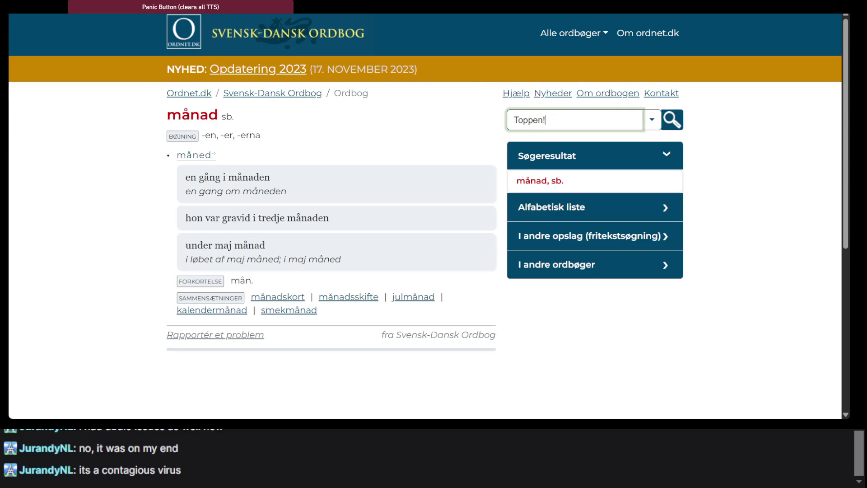
pyautogui.hotkey('alt', 'Tab')
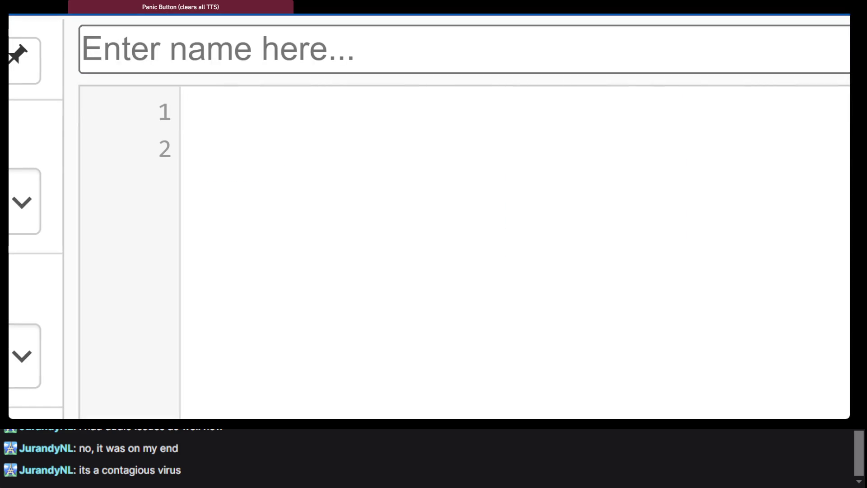
pyautogui.hotkey('alt', 'Tab')
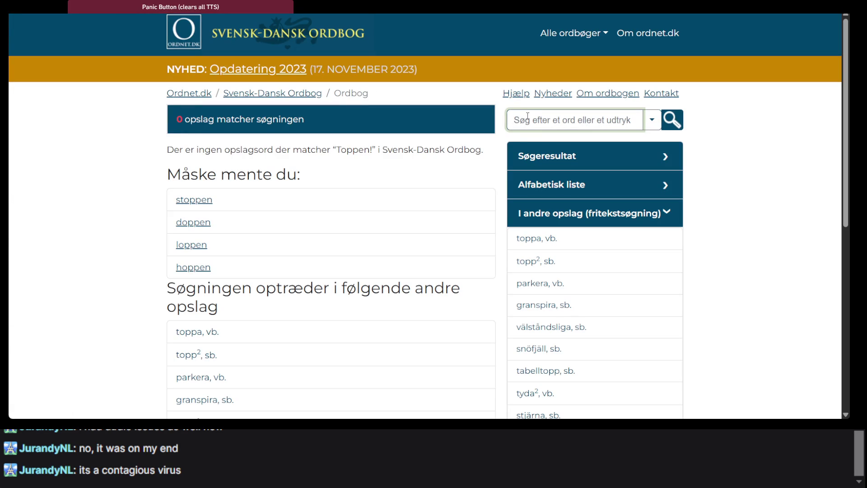
pyautogui.write('Toppen!')
pyautogui.press('BackSpace')
pyautogui.press('Return')
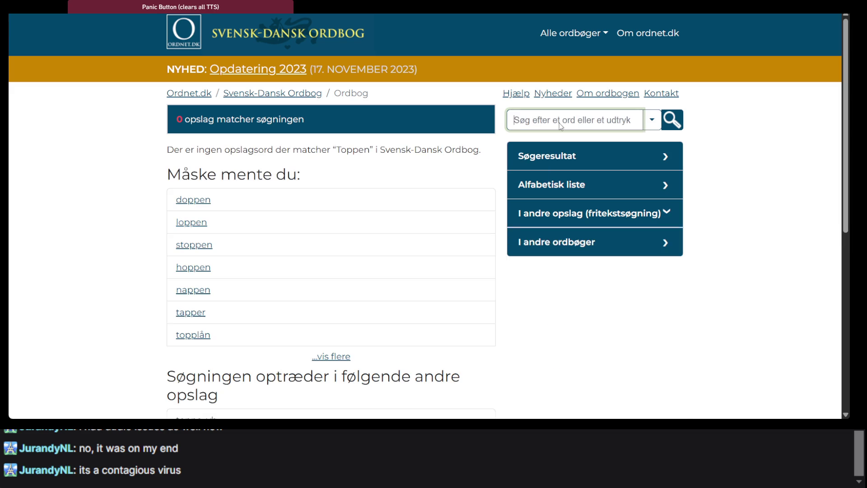
pyautogui.scroll(-5, 383, 200)
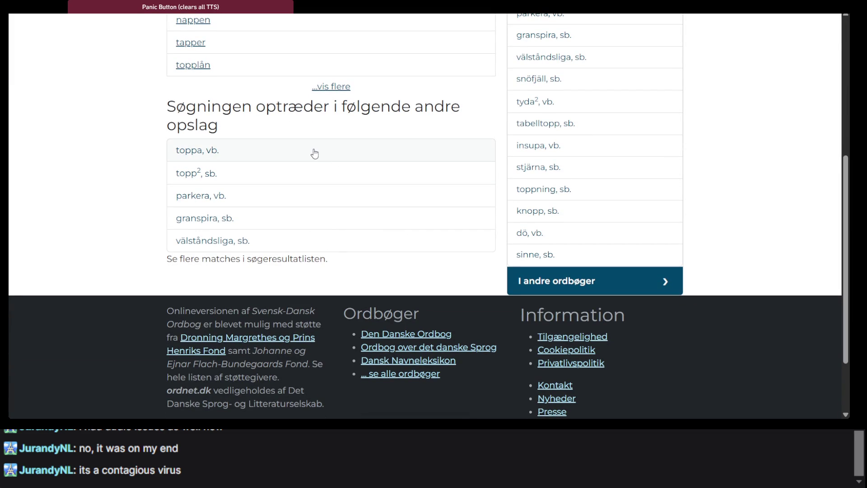
pyautogui.scroll(2, 315, 153)
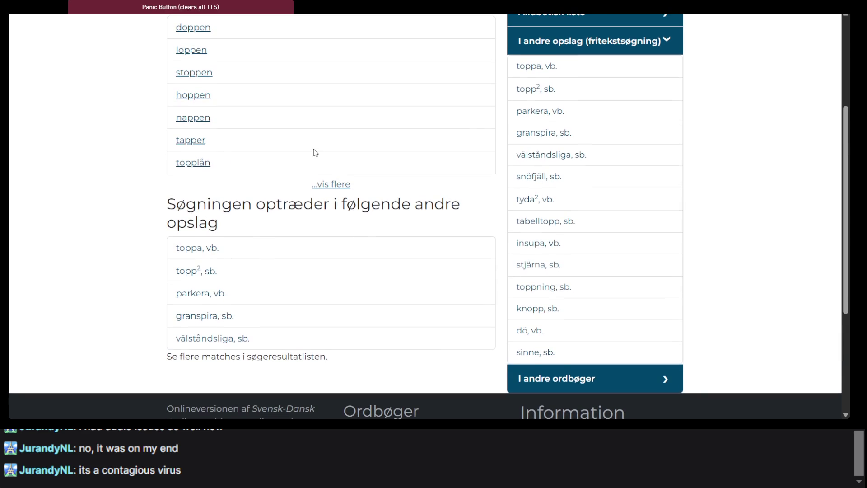
pyautogui.scroll(1, 456, 127)
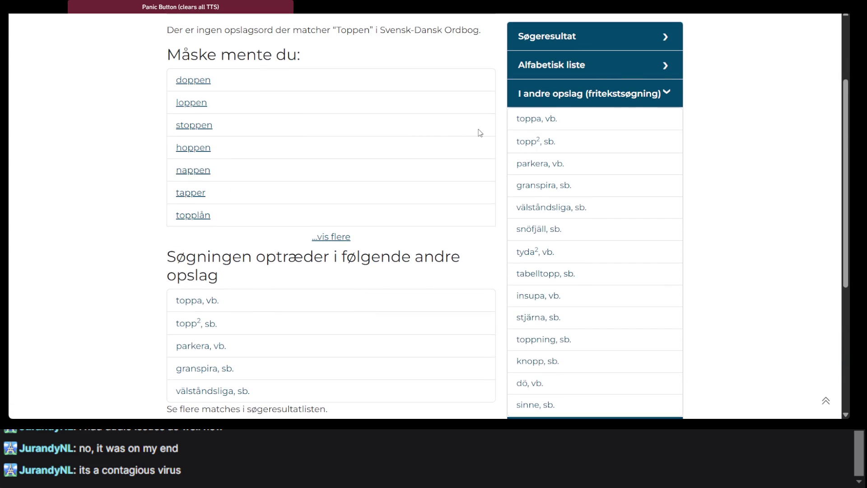
pyautogui.scroll(2, 480, 133)
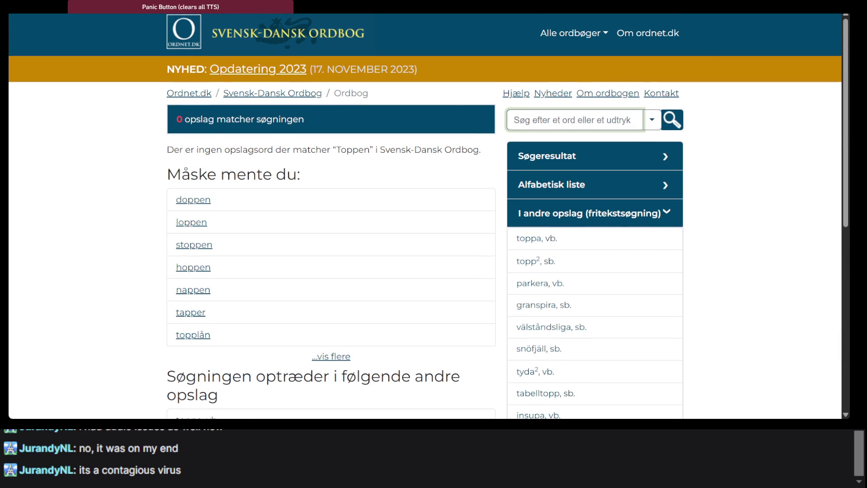
# Step: Back in ChatGPT, draft the follow-up question 'What about Toppen!'
pyautogui.hotkey('alt', 'Tab')
pyautogui.scroll(-3, 361, 290)
pyautogui.click(356, 383)
pyautogui.write('What about Toppen!')
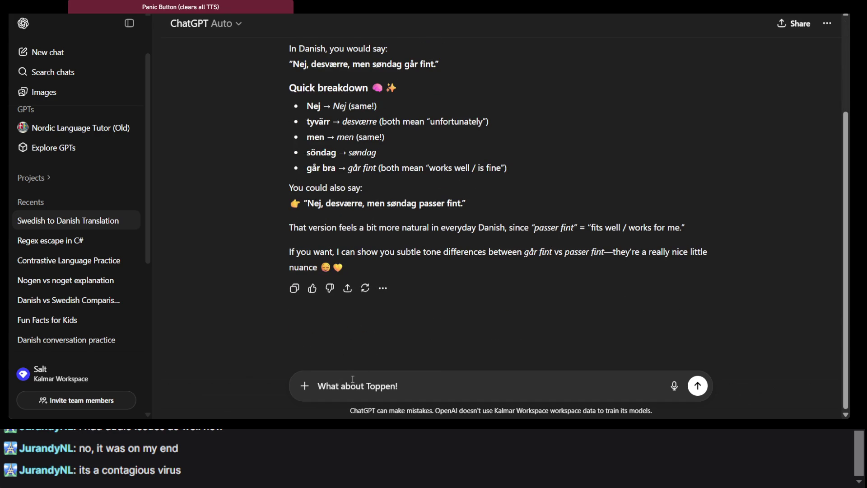
# Step: Fix the spacing and send 'What about Toppen!', getting Super!, Perfekt! and Fint! as Danish equivalents
pyautogui.click(367, 386)
pyautogui.press('BackSpace')
pyautogui.press('Return')
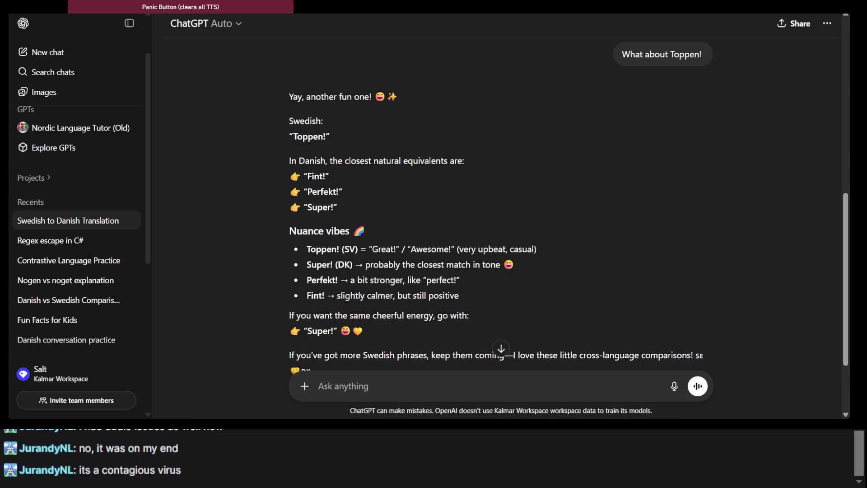
pyautogui.hotkey('alt', 'Tab')
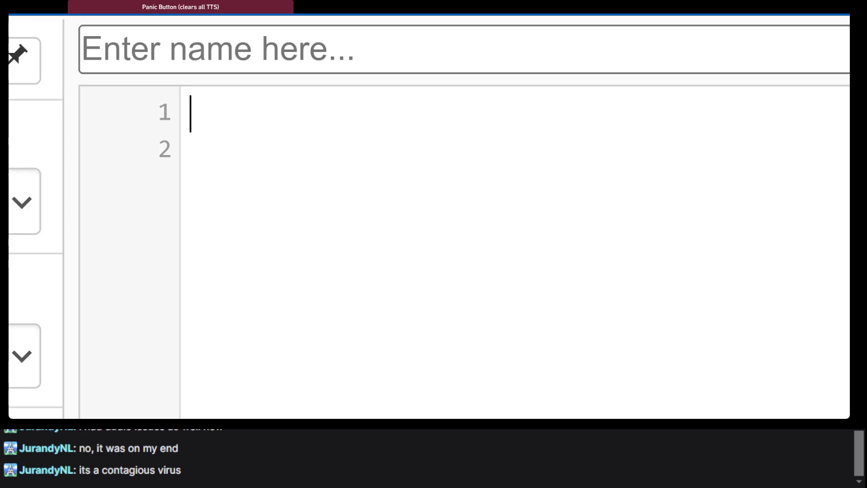
# Step: Look up punkt in the Svensk-Dansk Ordbog and follow its link to Den Danske Ordbog's punktum entry
pyautogui.hotkey('alt', 'Tab')
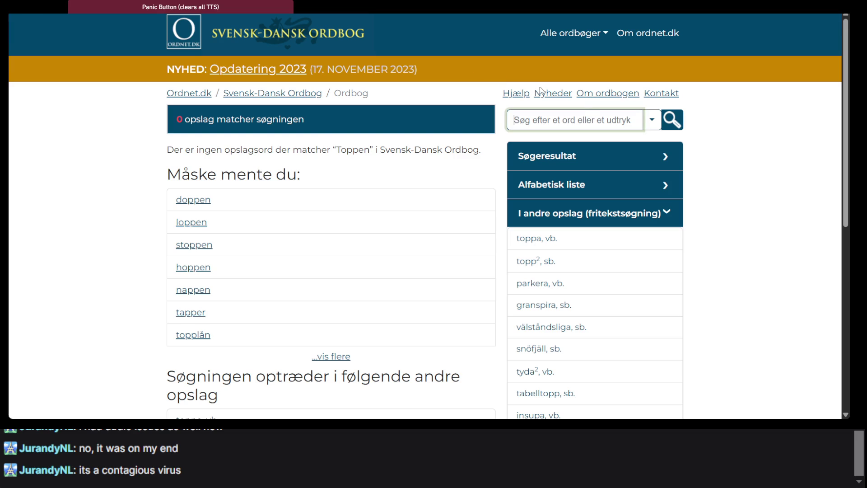
pyautogui.write('punkt')
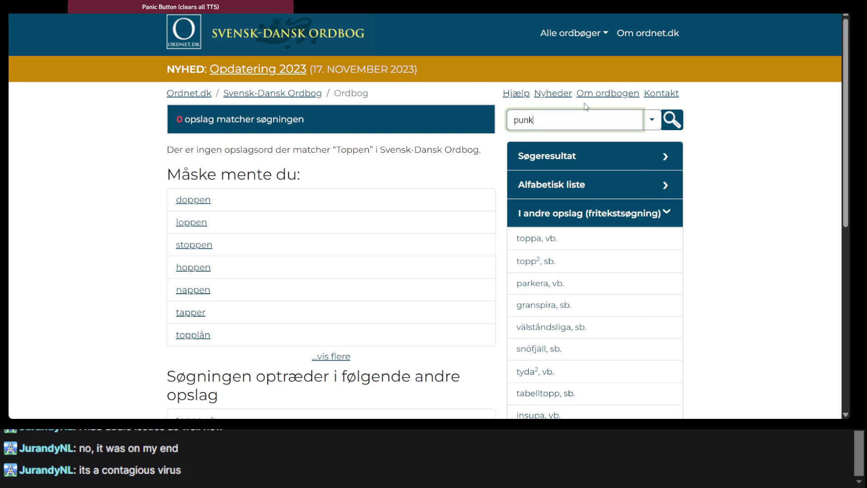
pyautogui.press('Return')
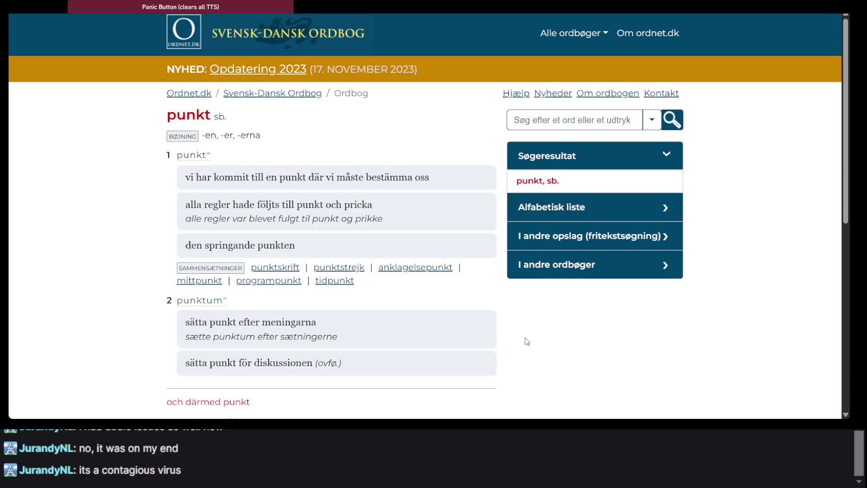
pyautogui.scroll(-2, 526, 341)
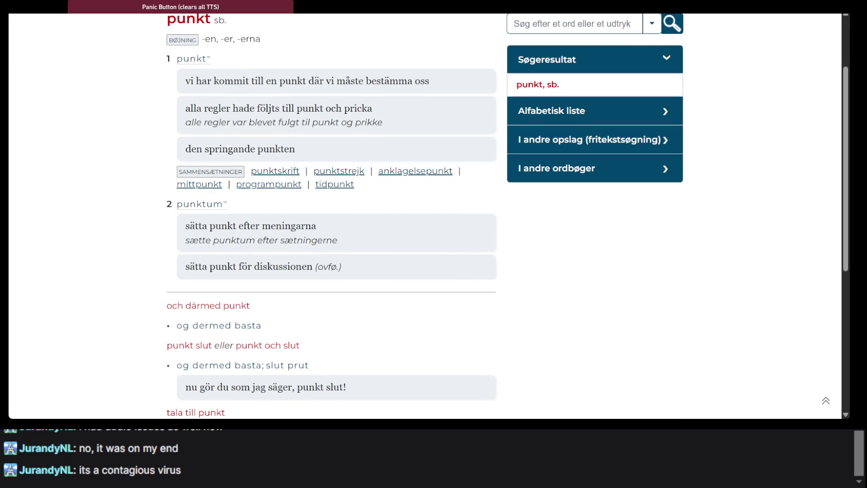
pyautogui.scroll(1, 507, 215)
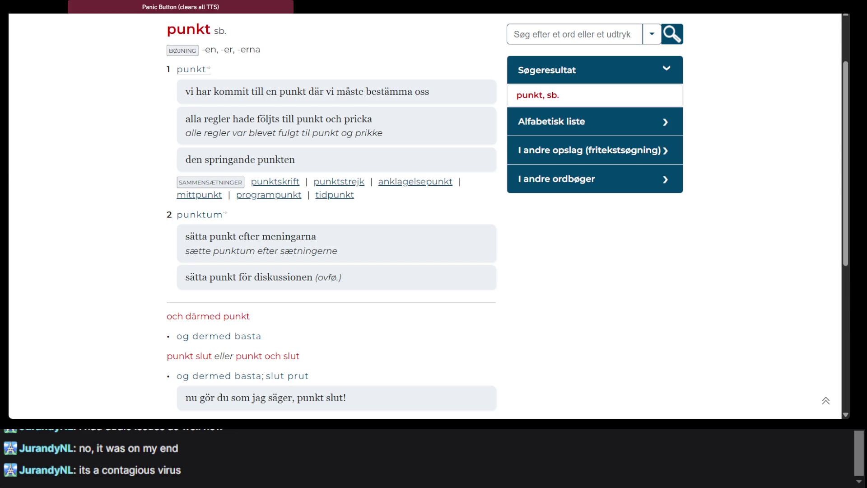
pyautogui.click(208, 216)
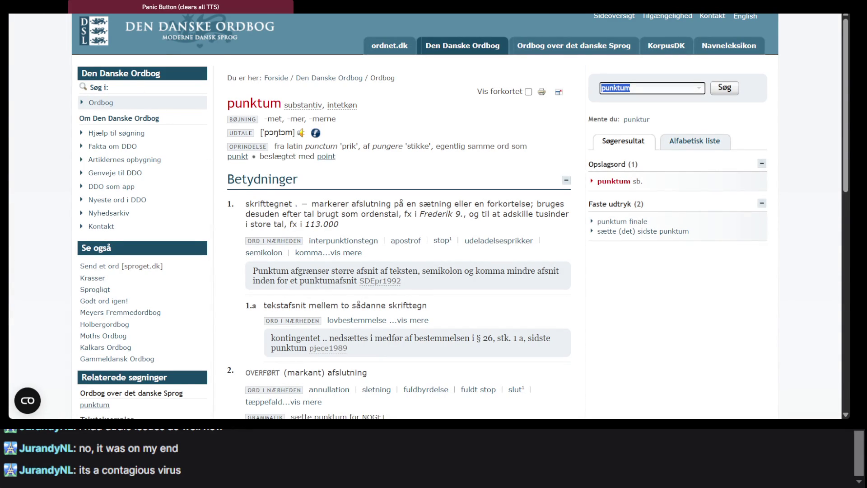
# Step: Start playing episode #1 Dansk foreningsliv and skip ahead to about 00:12
pyautogui.hotkey('alt', 'Left')
pyautogui.hotkey('alt', 'Left')
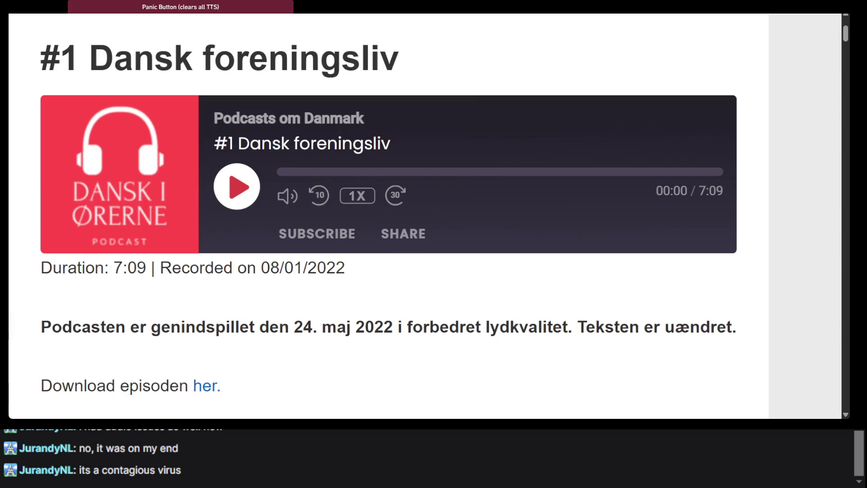
pyautogui.click(240, 194)
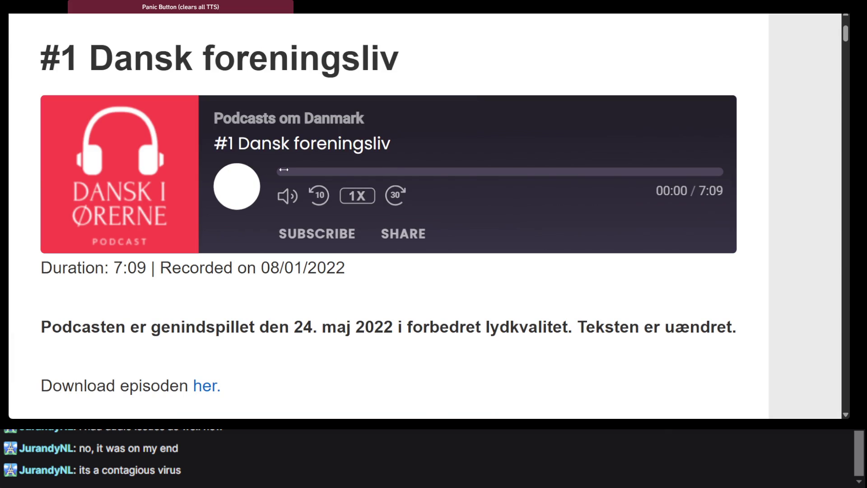
pyautogui.scroll(-2, 240, 83)
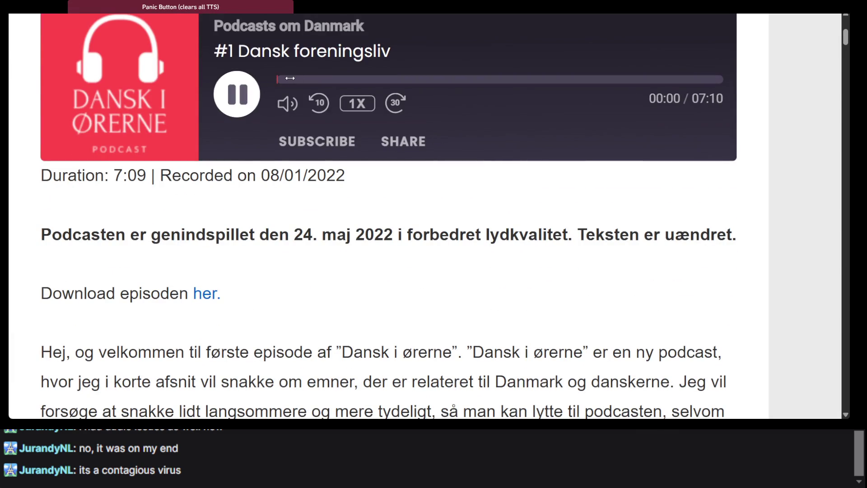
pyautogui.click(289, 80)
# Step: Follow along in the transcript, then pause the episode at 00:50
pyautogui.scroll(-1, 299, 83)
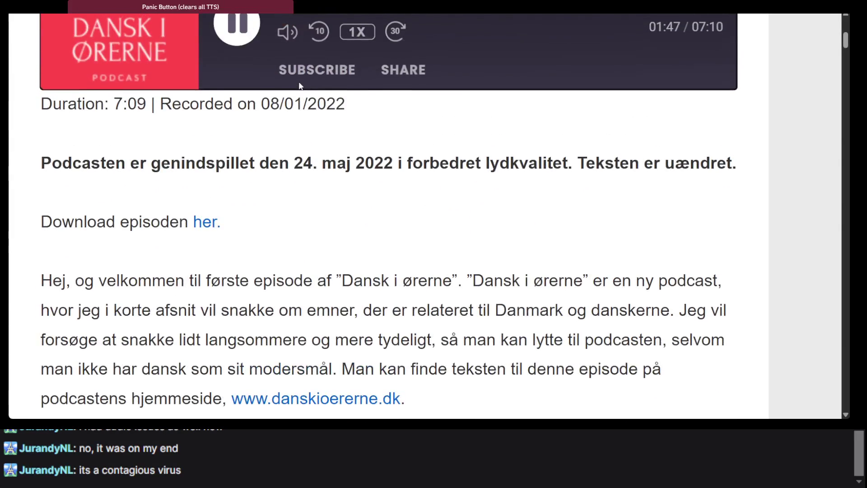
pyautogui.scroll(-1, 298, 86)
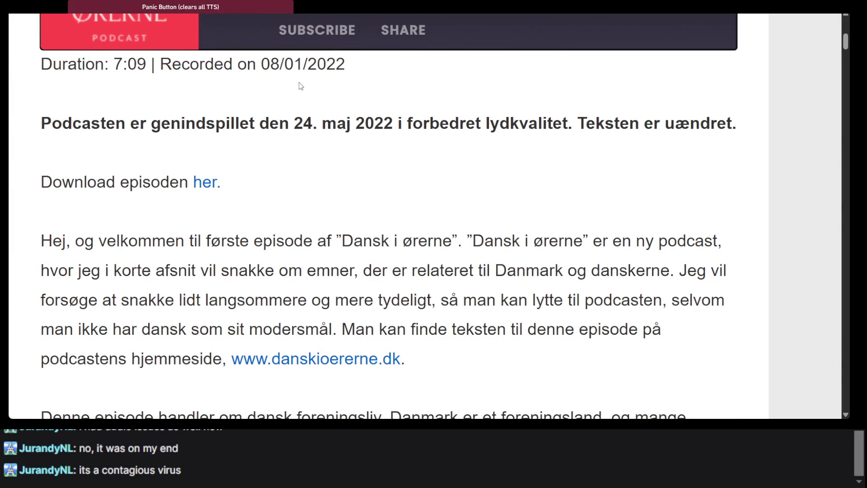
pyautogui.scroll(1, 301, 86)
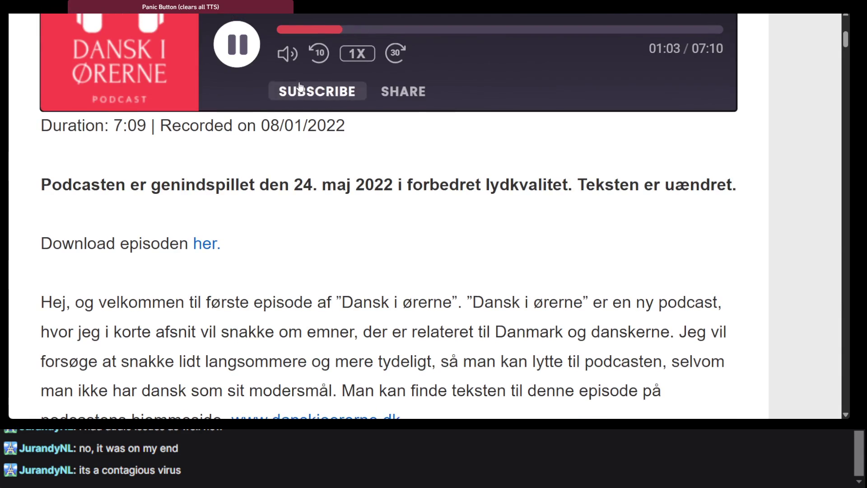
pyautogui.scroll(-1, 300, 85)
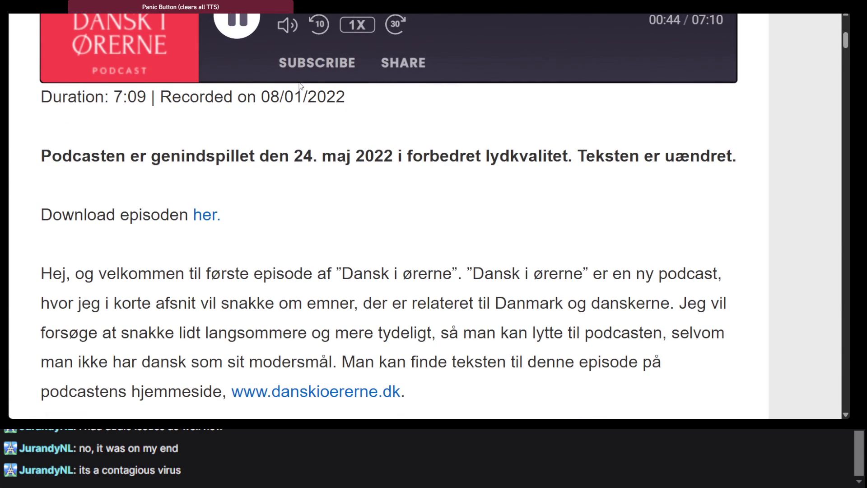
pyautogui.scroll(1, 300, 85)
pyautogui.scroll(-1, 300, 86)
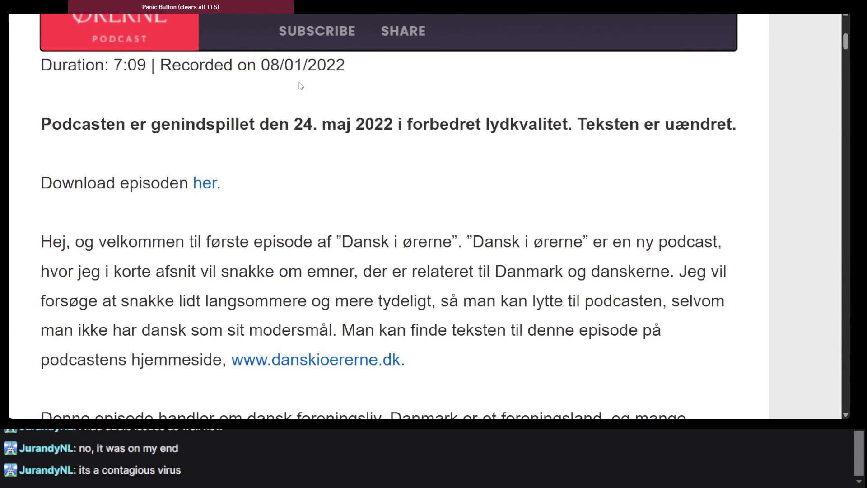
pyautogui.scroll(1, 242, 66)
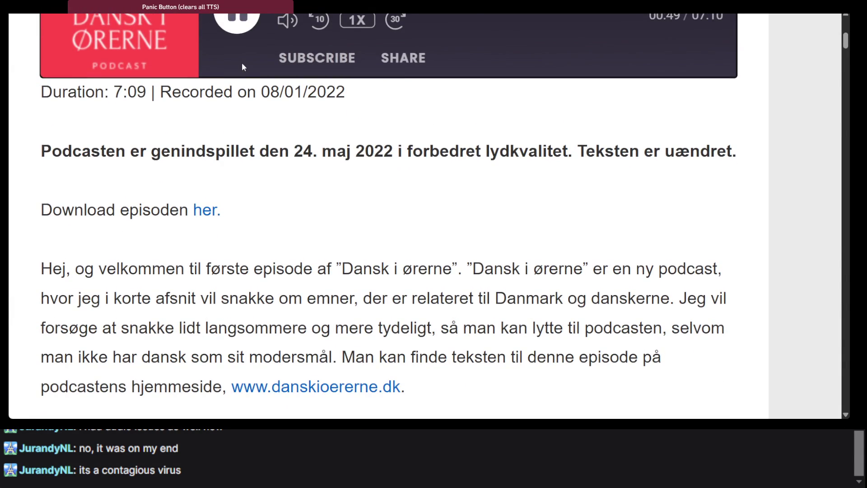
pyautogui.click(237, 20)
pyautogui.scroll(1, 237, 20)
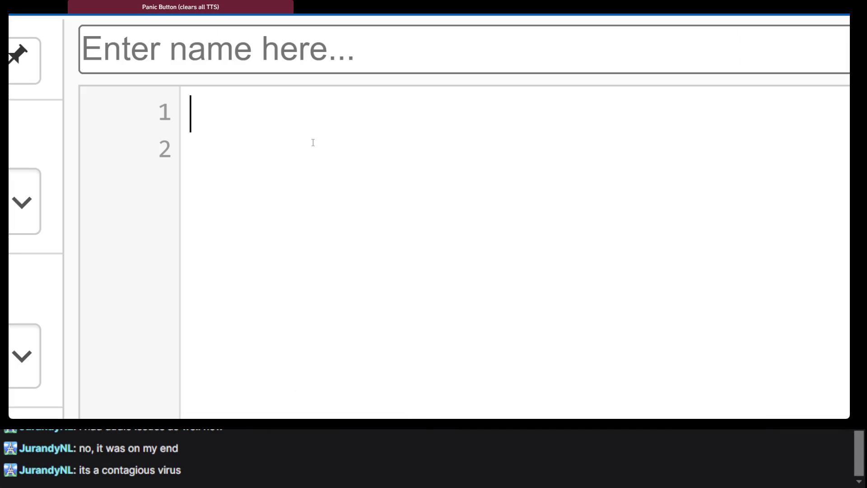
# Step: Write the word pair 'punkt - punktum' on the first line of the editor
pyautogui.write('punkt')
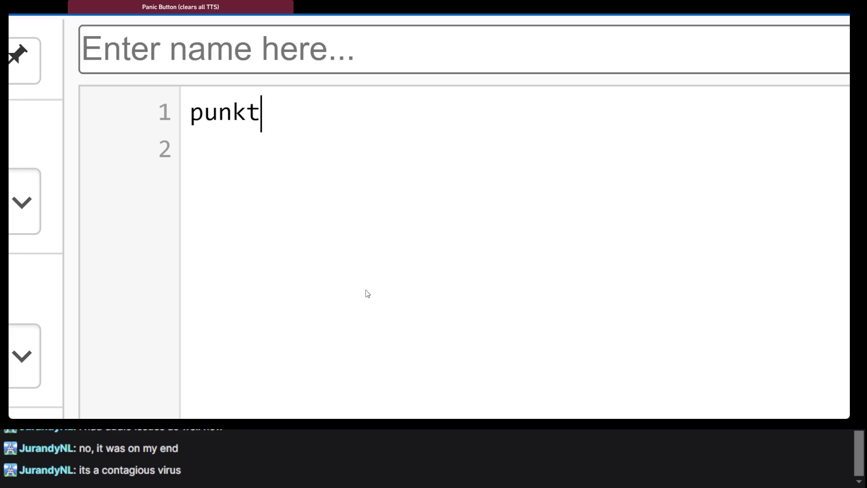
pyautogui.press('Return')
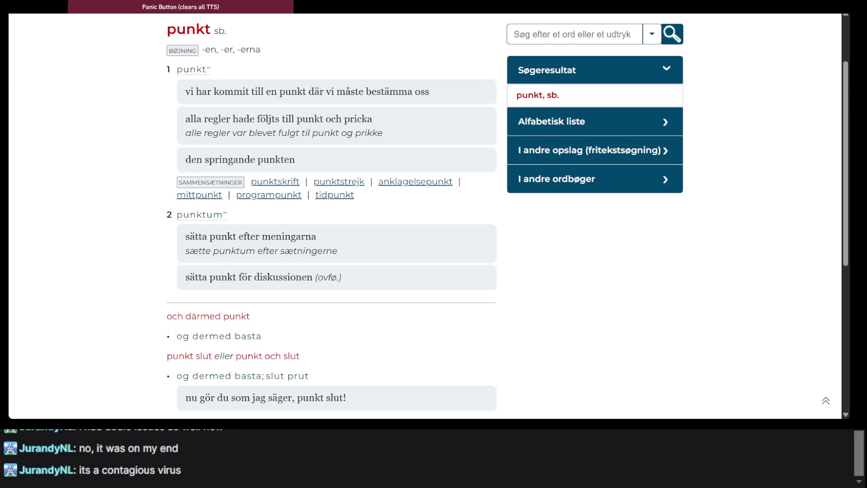
pyautogui.hotkey('alt', 'Tab')
pyautogui.write('+')
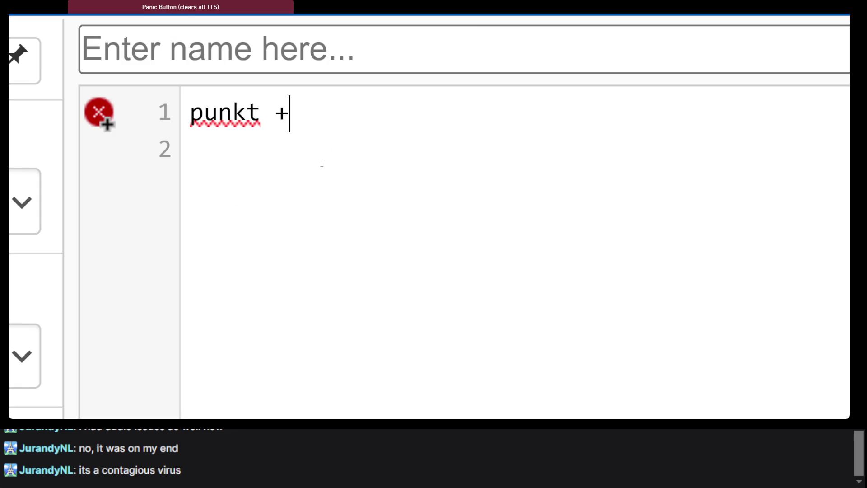
pyautogui.press('BackSpace')
pyautogui.write('- punkt')
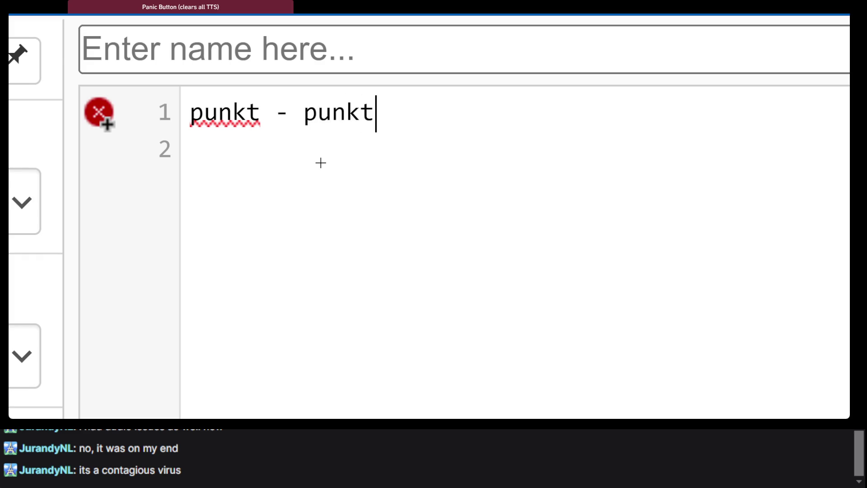
pyautogui.write('um')
pyautogui.press('Return')
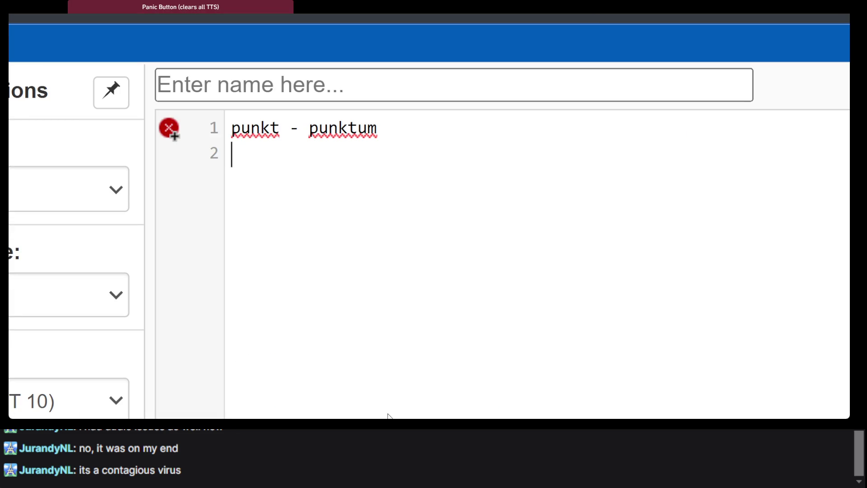
# Step: Prefix the line with 'en' to read 'en punkt - punktum', then reopen the punktum entry
pyautogui.click(232, 128)
pyautogui.write('en')
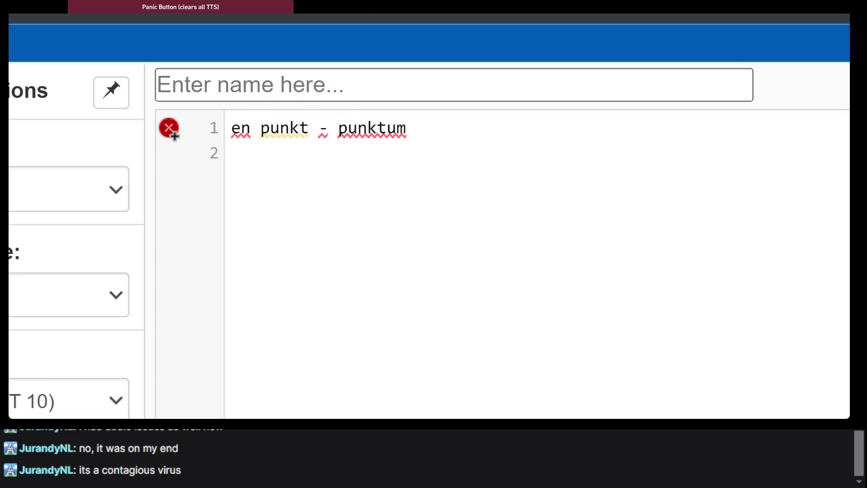
pyautogui.hotkey('alt', 'Tab')
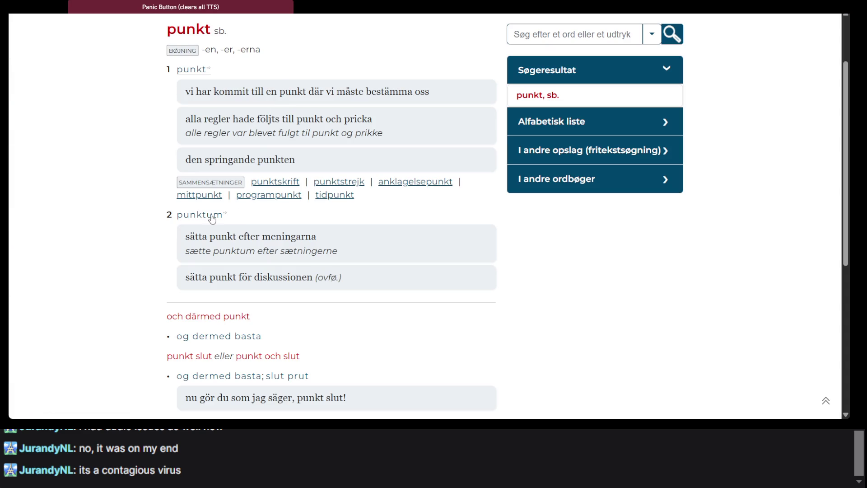
pyautogui.click(210, 215)
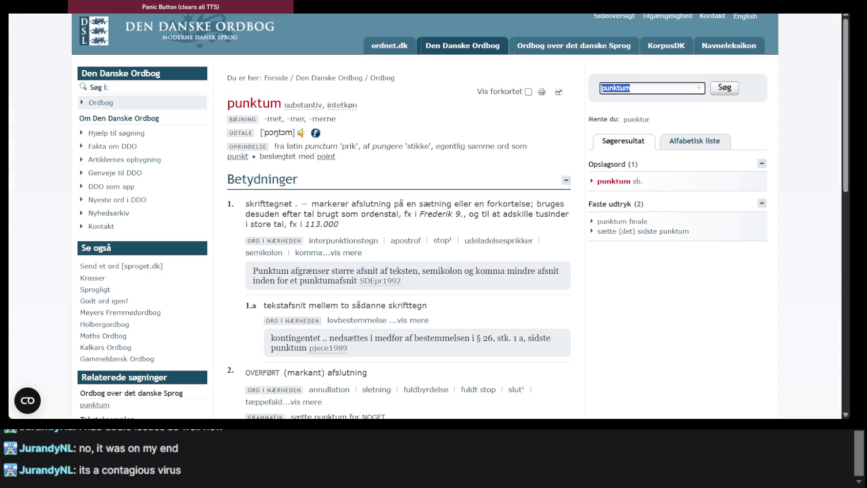
# Step: Insert 'et' after the dash so the note reads 'en punkt - et punktum'
pyautogui.hotkey('alt', 'Left')
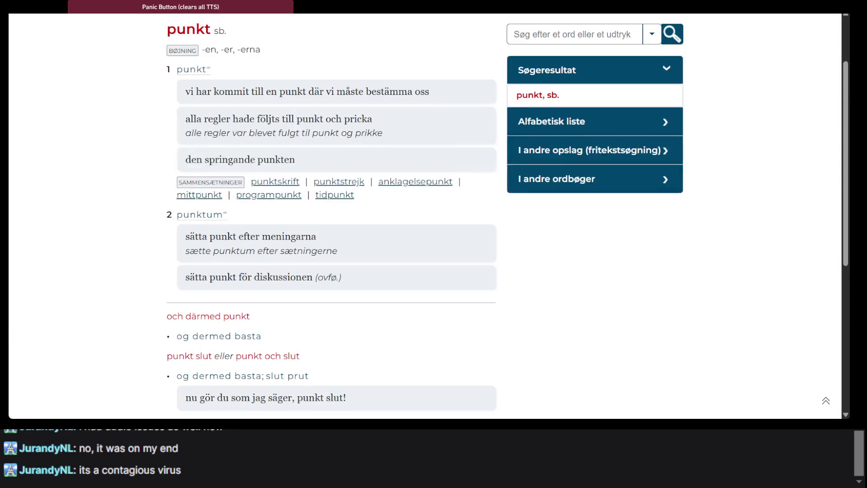
pyautogui.hotkey('alt', 'Tab')
pyautogui.click(335, 135)
pyautogui.write('et punktum')
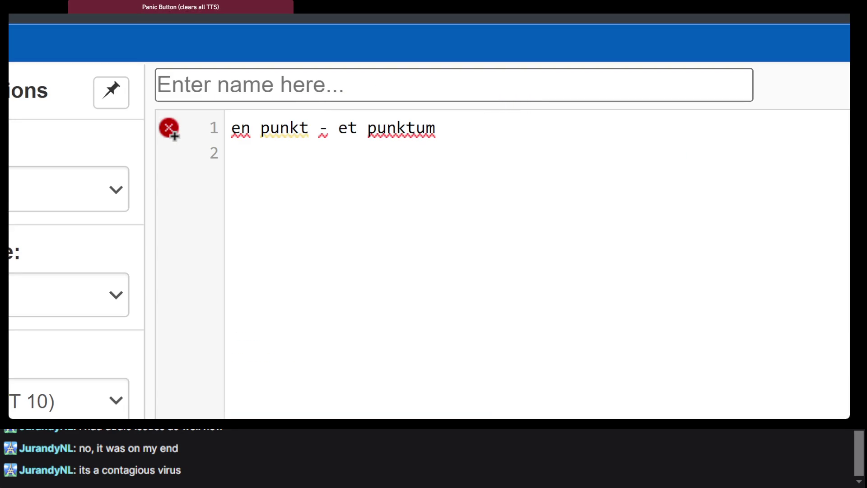
pyautogui.hotkey('alt', 'Tab')
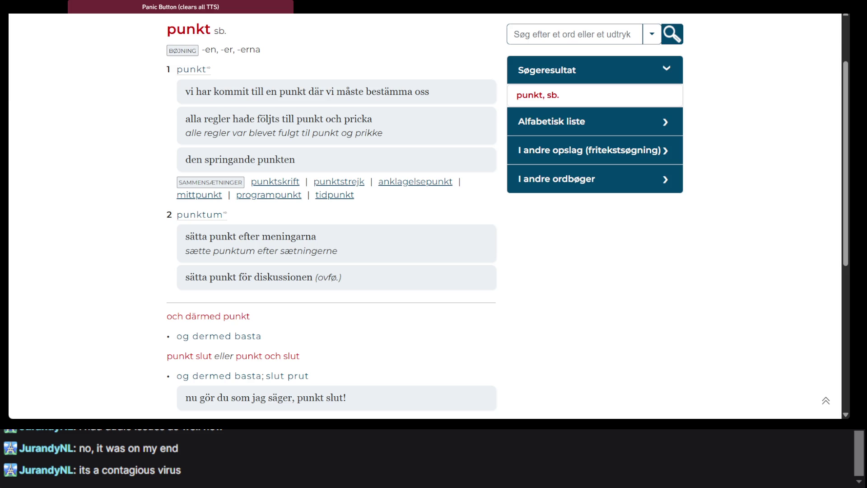
pyautogui.hotkey('alt', 'Tab')
pyautogui.click(548, 205)
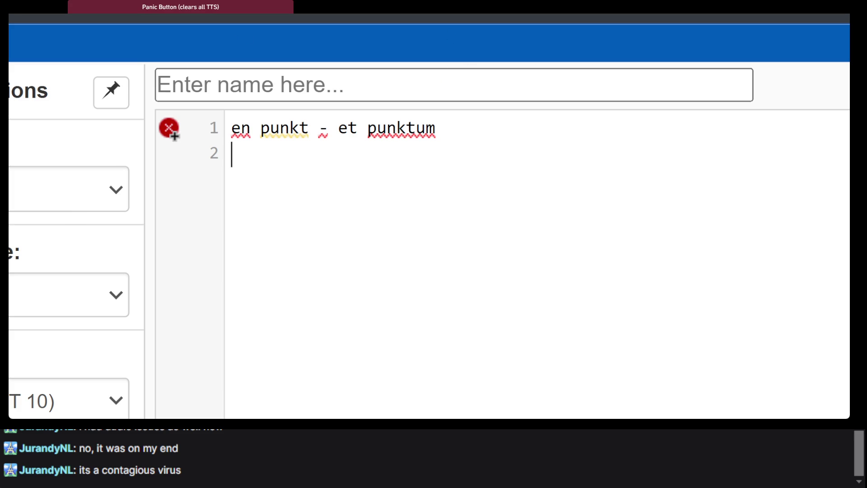
# Step: Abandon a 'snobbel' lookup on ordnet.dk and open a new incognito Chrome window
pyautogui.hotkey('alt', 'Tab')
pyautogui.scroll(2, 552, 124)
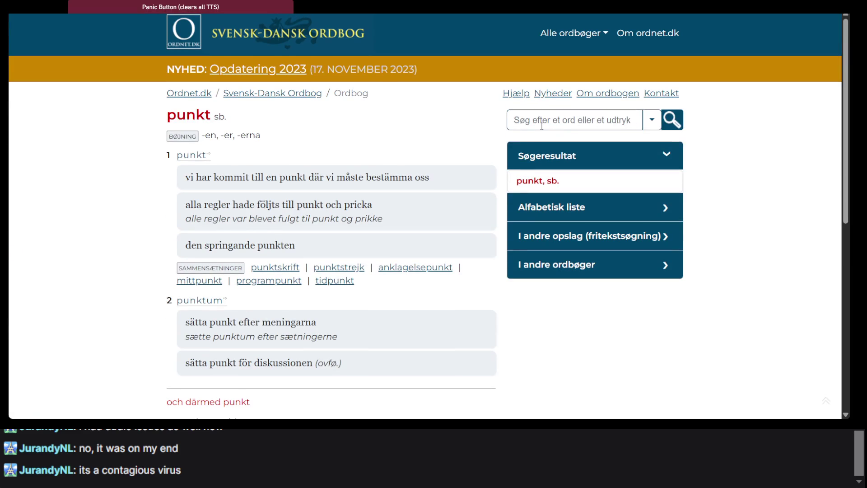
pyautogui.click(551, 124)
pyautogui.write('snobbel')
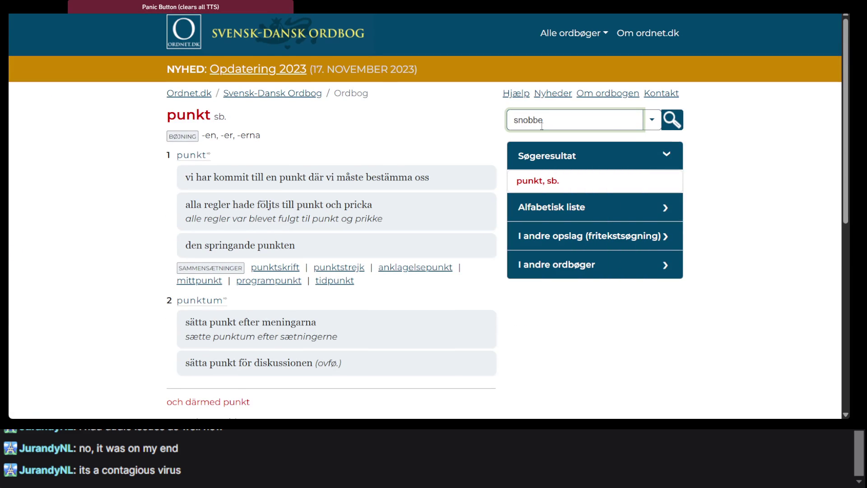
pyautogui.press('BackSpace')
pyautogui.press('BackSpace')
pyautogui.press('BackSpace')
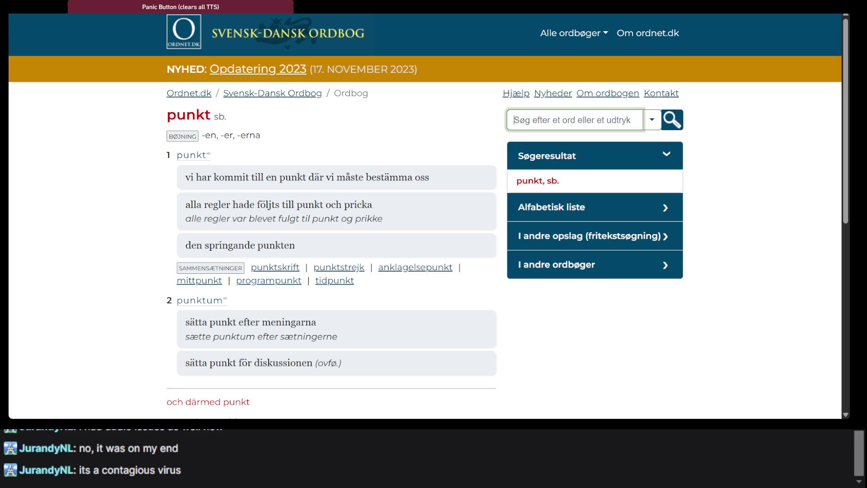
pyautogui.hotkey('ctrl', 'shift', 'n')
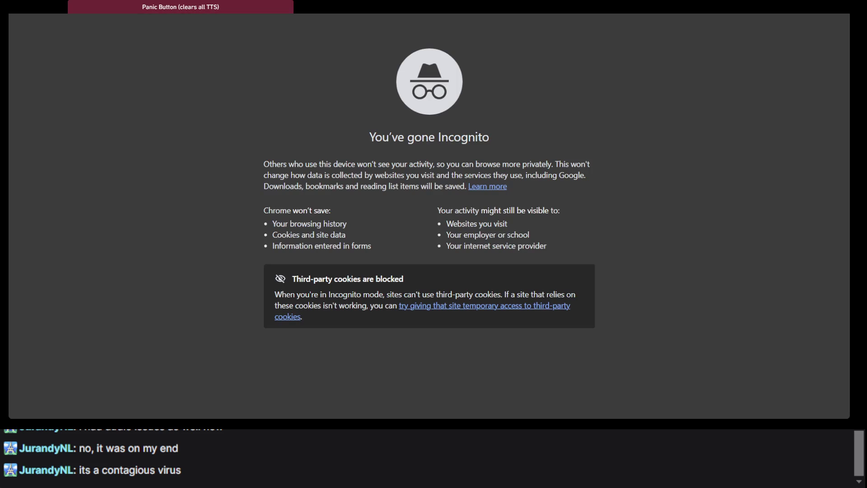
# Step: Search Google for 'punctuation in swedish' and scroll through the results
pyautogui.write('punct')
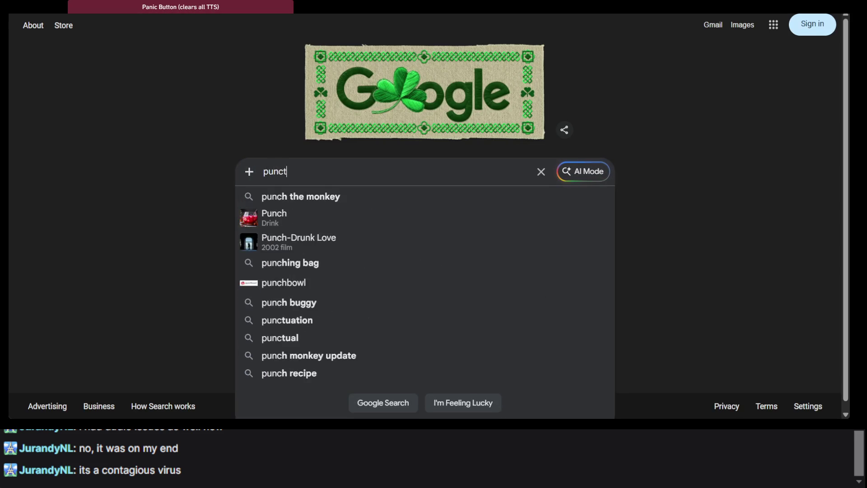
pyautogui.write('uation in swedish')
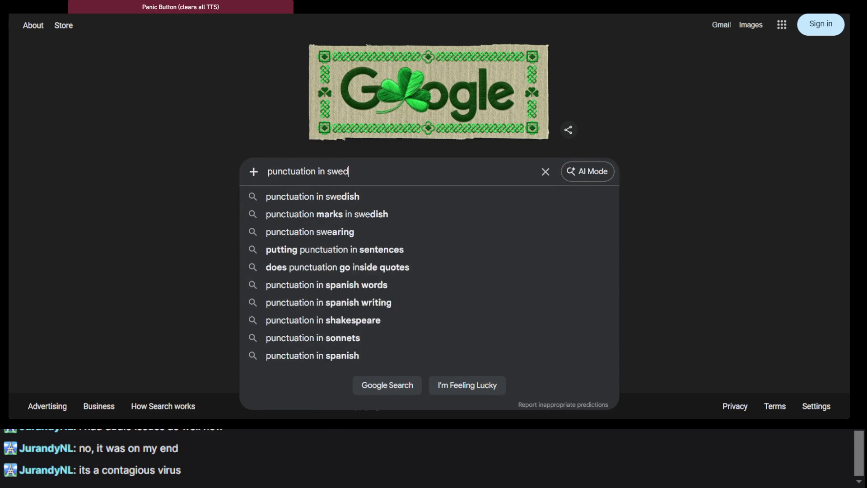
pyautogui.press('Return')
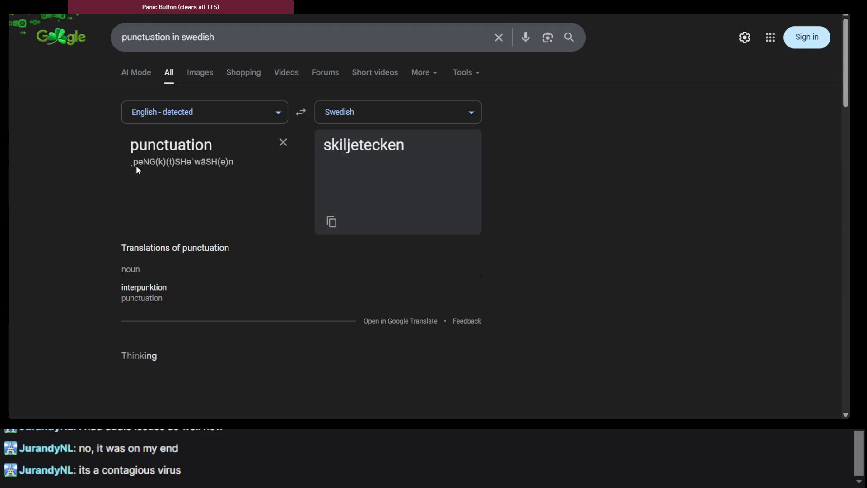
pyautogui.scroll(-5, 157, 174)
pyautogui.scroll(-10, 219, 159)
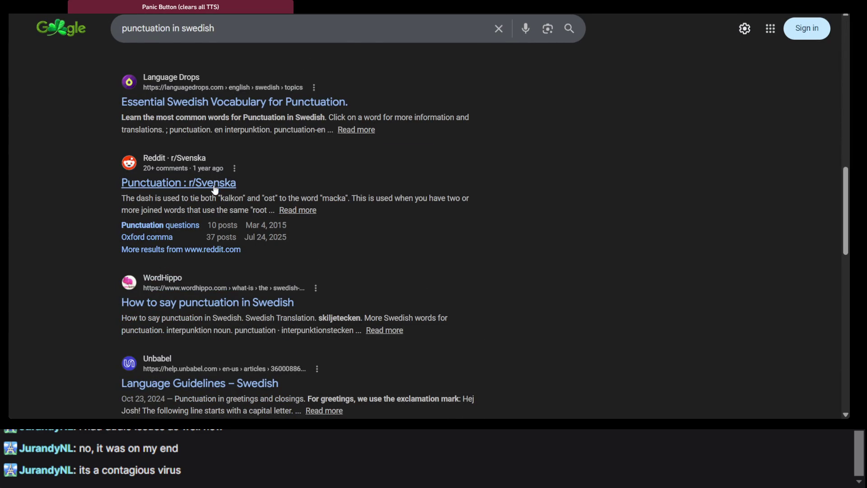
# Step: Read the Language Drops Swedish punctuation page, where period is 'en punkt'
pyautogui.click(223, 108)
pyautogui.scroll(-15, 120, 167)
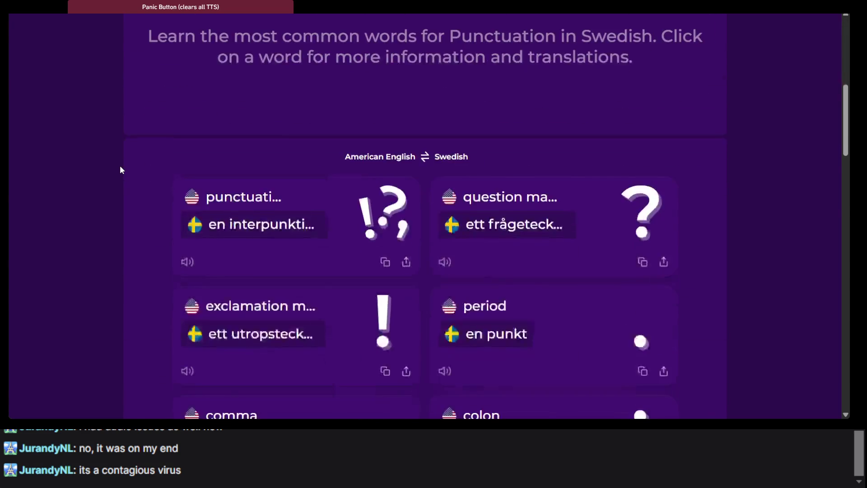
pyautogui.scroll(-6, 120, 168)
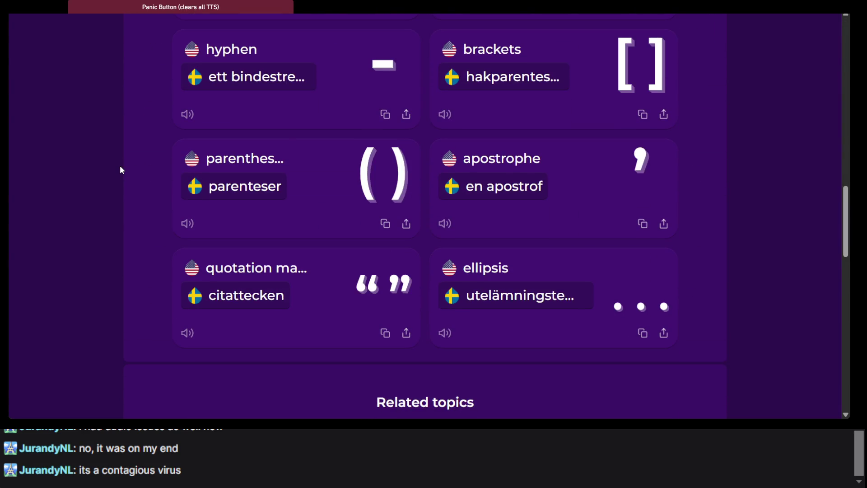
pyautogui.scroll(-5, 120, 167)
pyautogui.scroll(7, 120, 167)
pyautogui.scroll(8, 121, 166)
pyautogui.scroll(-8, 121, 166)
pyautogui.scroll(-8, 120, 168)
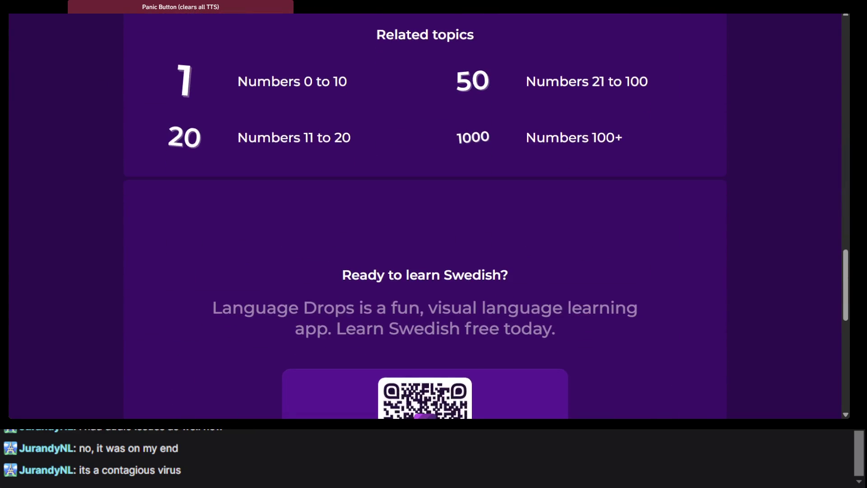
pyautogui.hotkey('alt', 'Left')
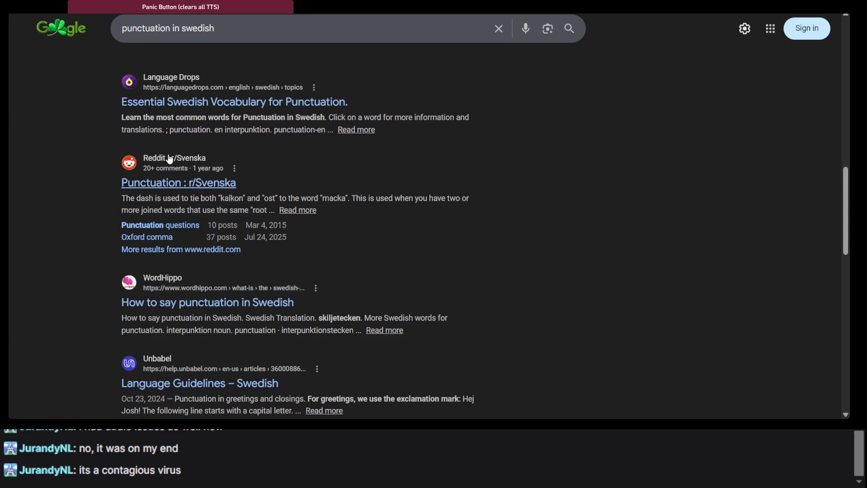
pyautogui.click(175, 183)
pyautogui.scroll(-1, 175, 184)
pyautogui.scroll(-4, 173, 179)
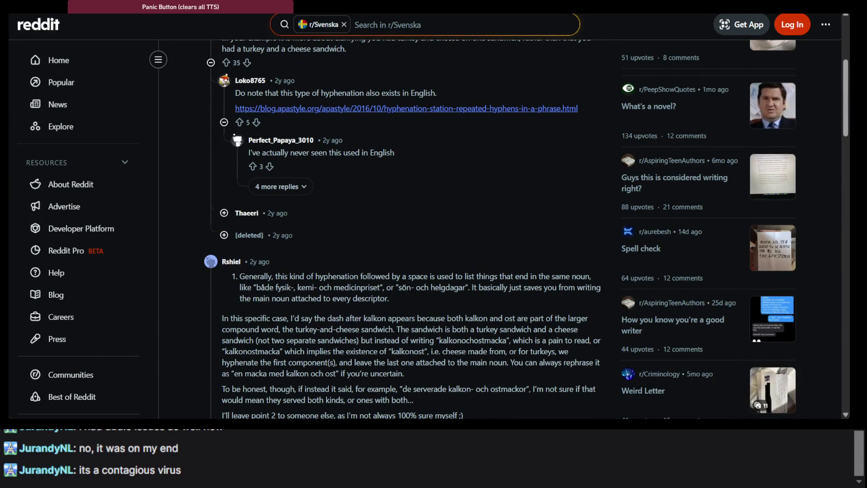
pyautogui.hotkey('alt', 'Left')
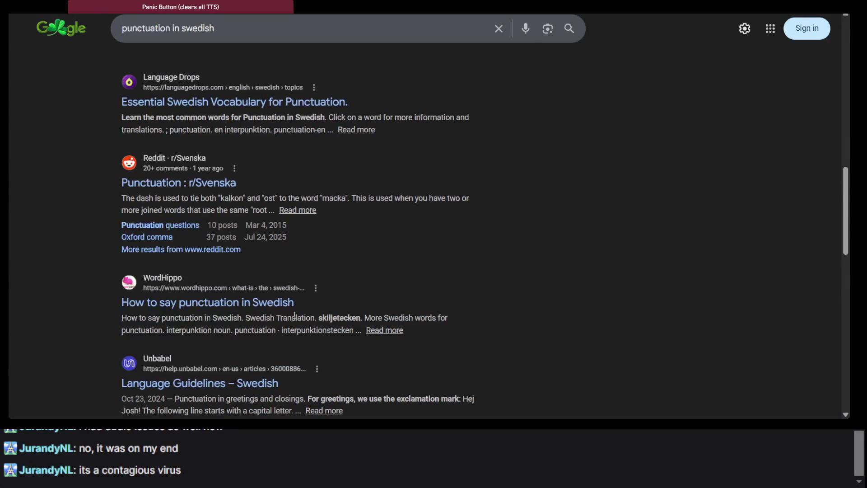
pyautogui.scroll(-3, 295, 314)
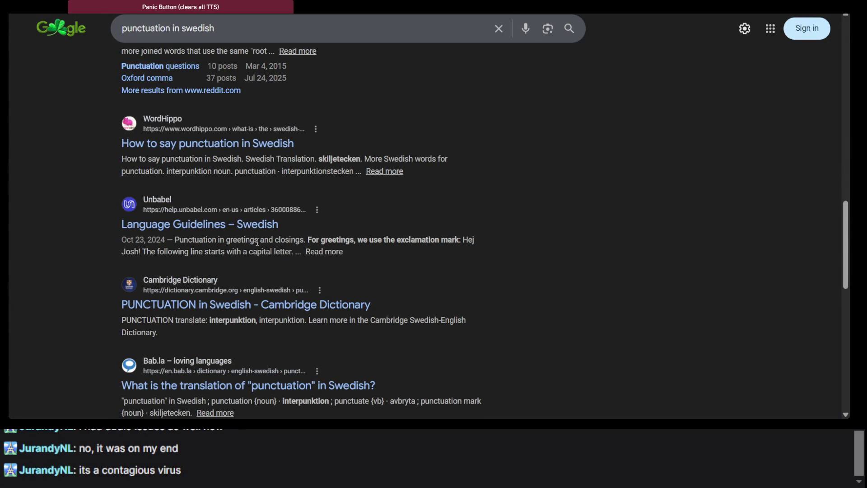
pyautogui.click(255, 142)
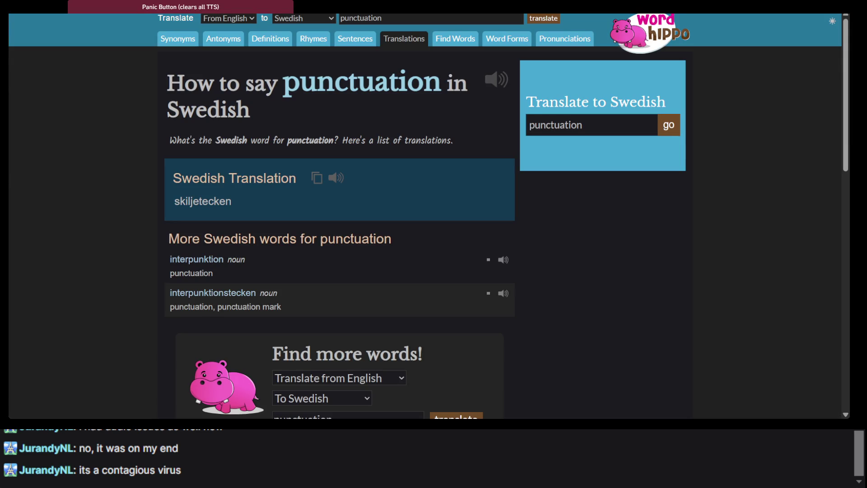
pyautogui.hotkey('alt', 'Left')
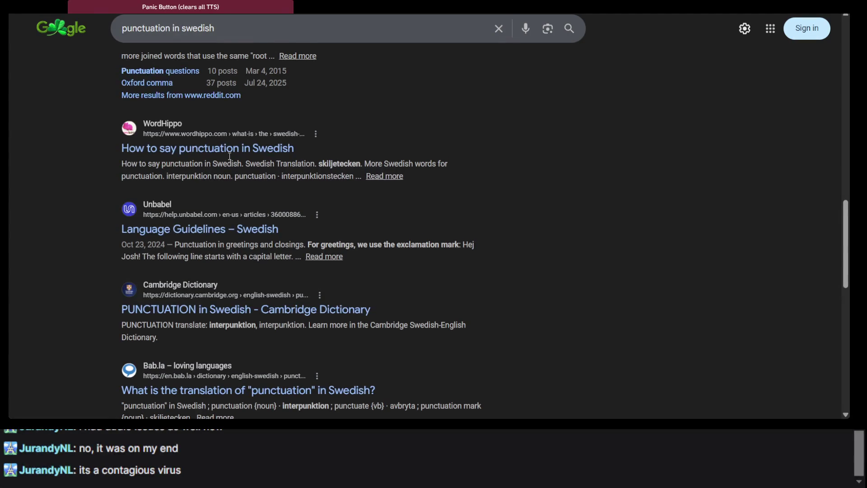
pyautogui.scroll(10, 229, 161)
pyautogui.click(239, 44)
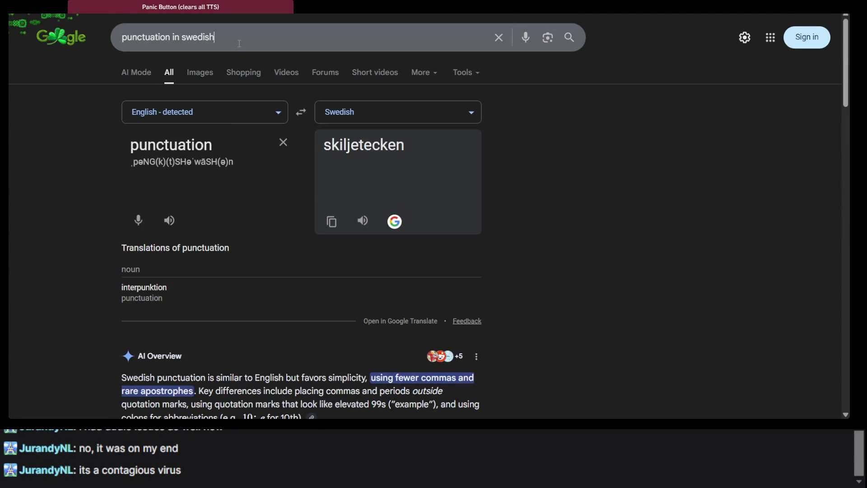
# Step: Rerun the search as 'punctuation in swedish @' and translate '@' in the translator widget
pyautogui.write('@')
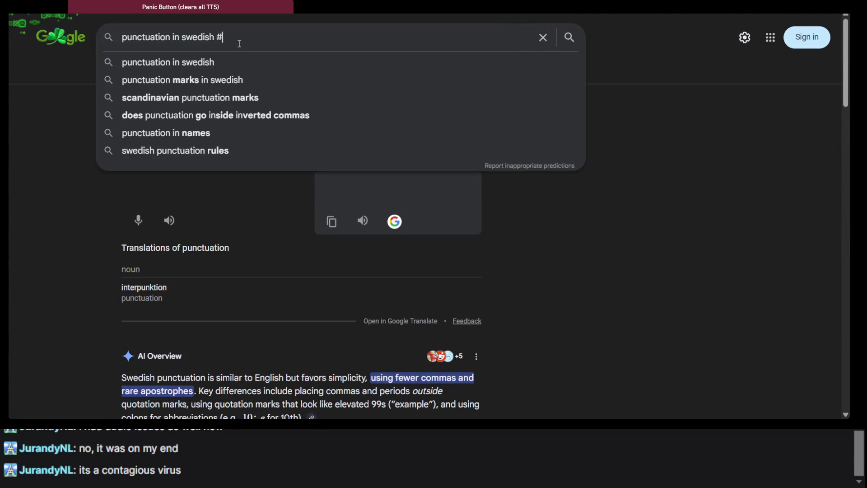
pyautogui.press('Return')
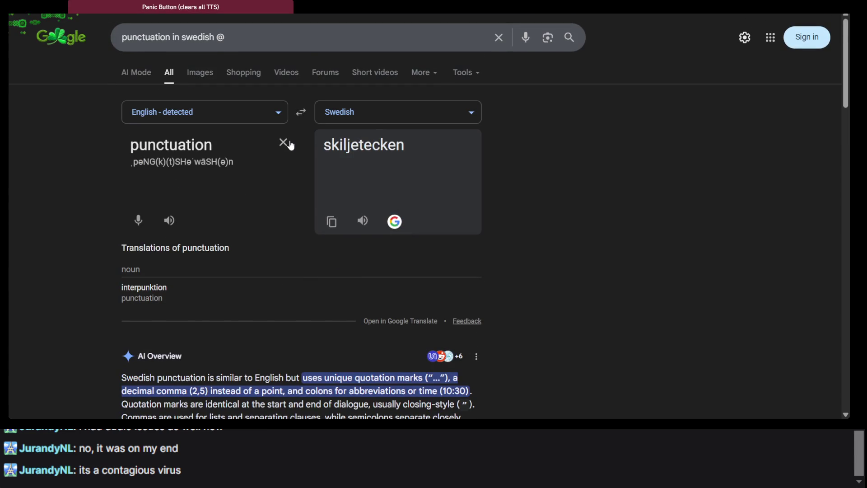
pyautogui.click(289, 141)
pyautogui.write('@')
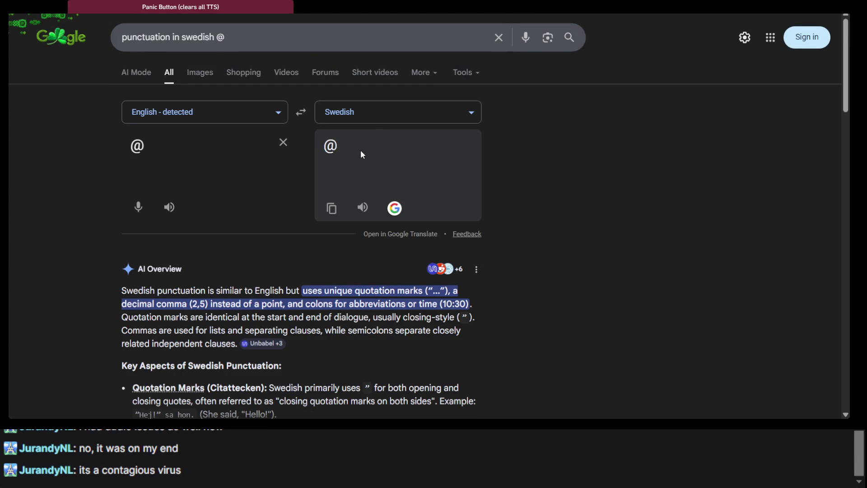
# Step: Scroll the results and open the Wikipedia 'Swedish grammar' article
pyautogui.scroll(-15, 241, 268)
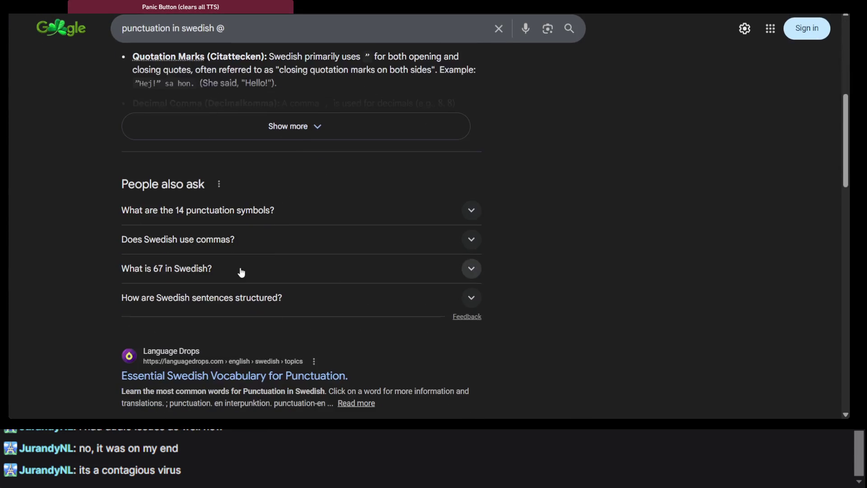
pyautogui.scroll(-4, 240, 268)
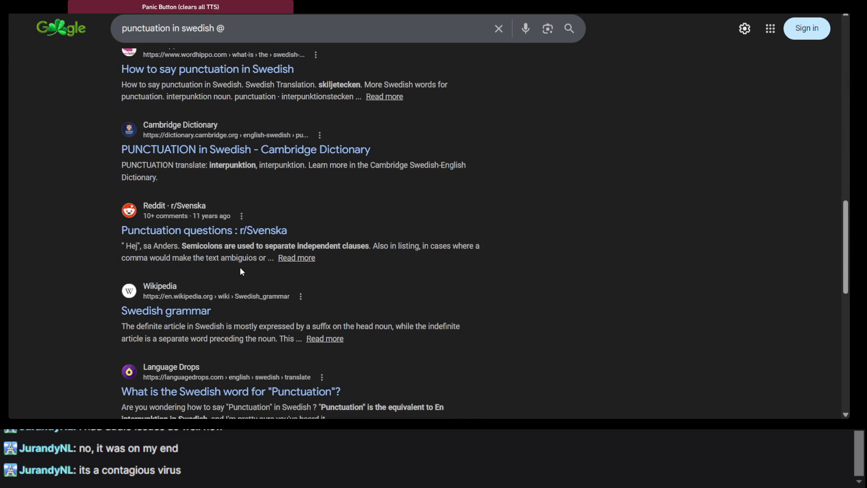
pyautogui.scroll(-1, 241, 269)
pyautogui.scroll(-5, 240, 270)
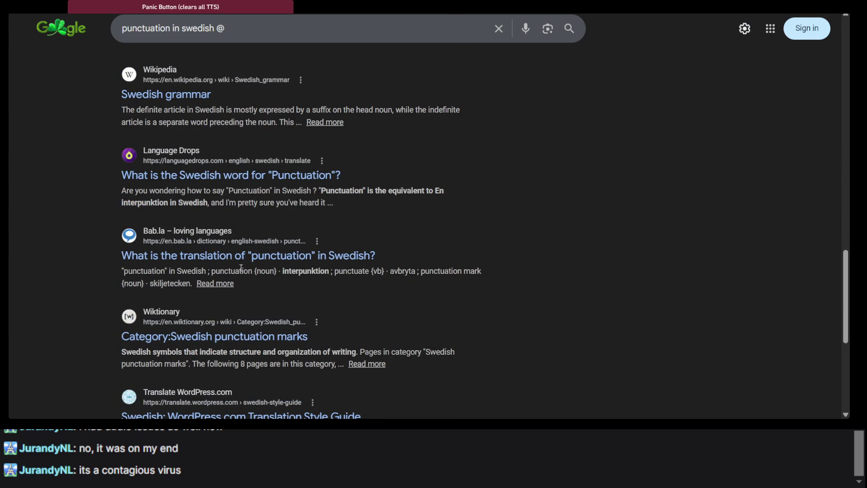
pyautogui.scroll(-4, 241, 268)
pyautogui.scroll(6, 241, 267)
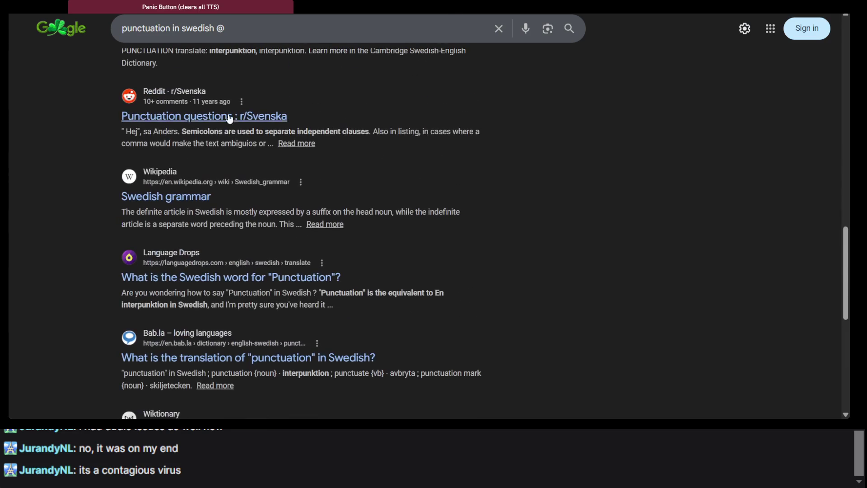
pyautogui.click(208, 190)
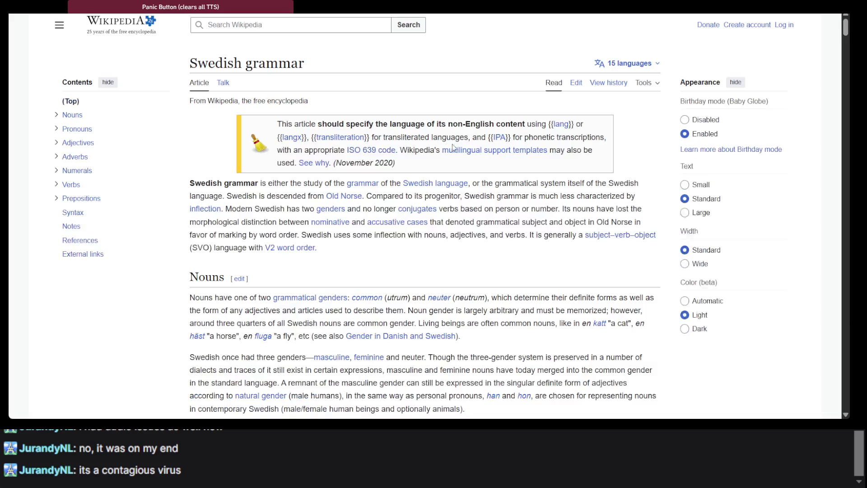
# Step: Search Wikipedia for '@' and switch the At sign article to its Svenska version
pyautogui.click(368, 25)
pyautogui.write('@')
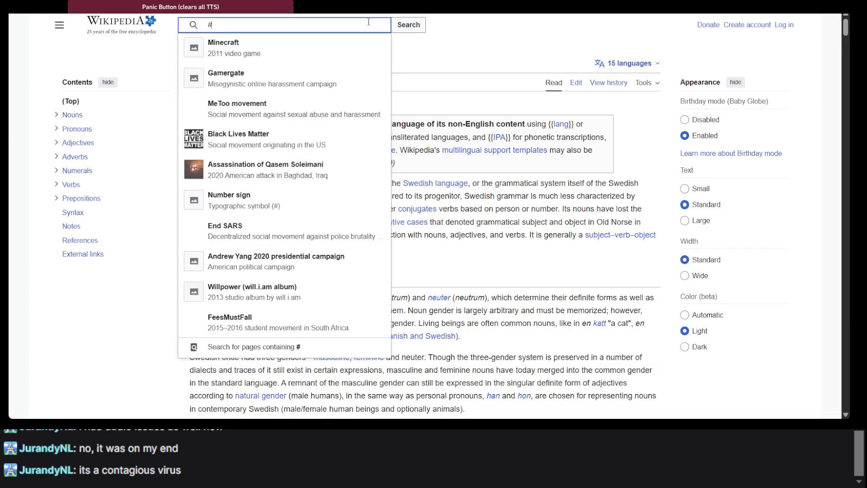
pyautogui.press('Return')
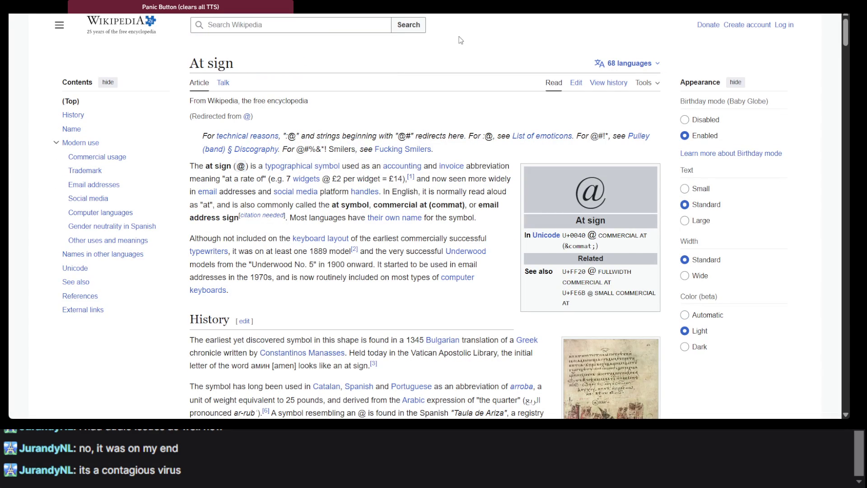
pyautogui.click(631, 64)
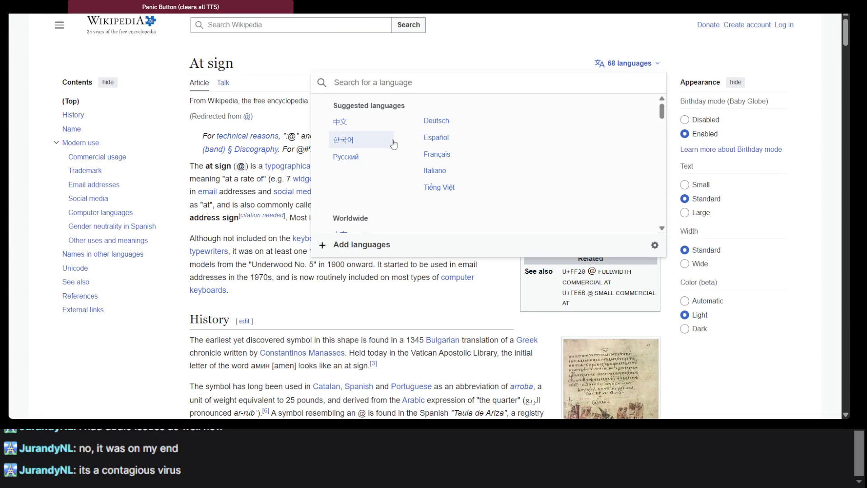
pyautogui.scroll(-3, 392, 141)
pyautogui.scroll(-5, 392, 140)
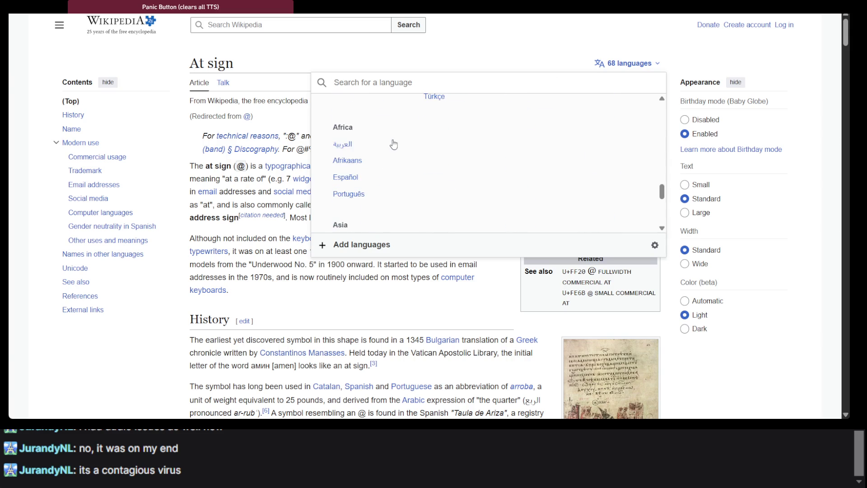
pyautogui.scroll(5, 393, 141)
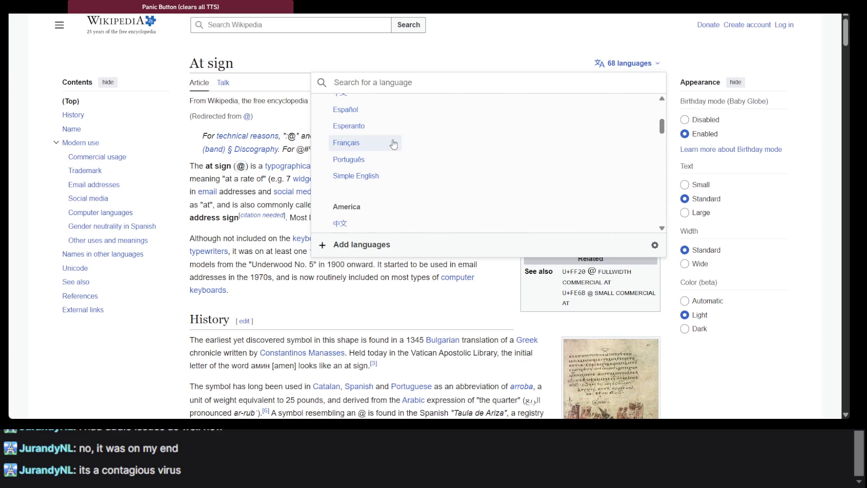
pyautogui.click(395, 89)
pyautogui.write('svenska')
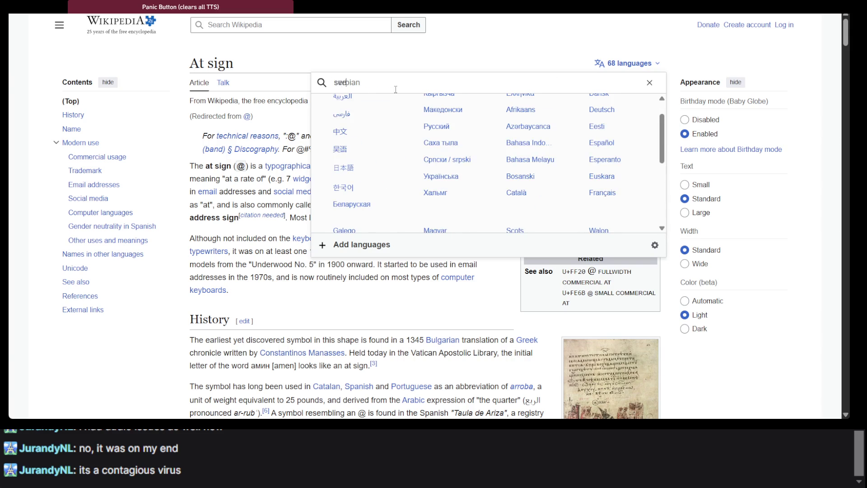
pyautogui.click(354, 108)
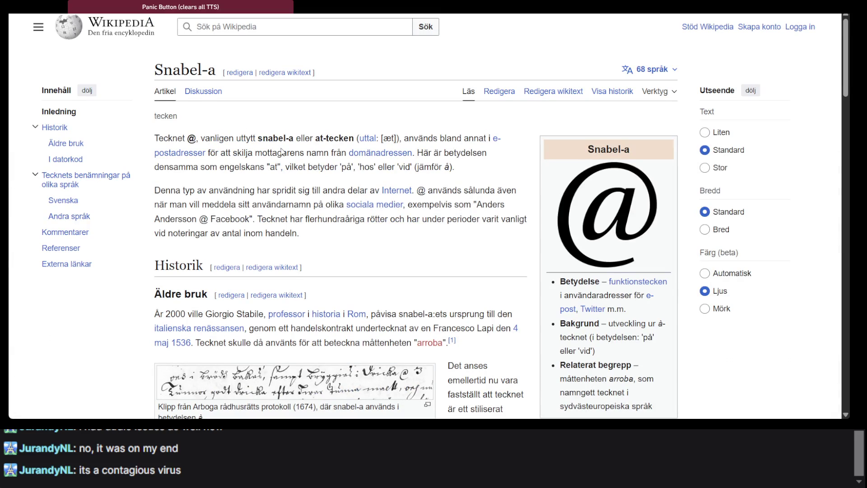
# Step: Zoom the article and copy 'snabel-a' onto line 2 of the vocabulary notes
pyautogui.hotkey('ctrl', '+')
pyautogui.hotkey('ctrl', '+')
pyautogui.hotkey('ctrl', '+')
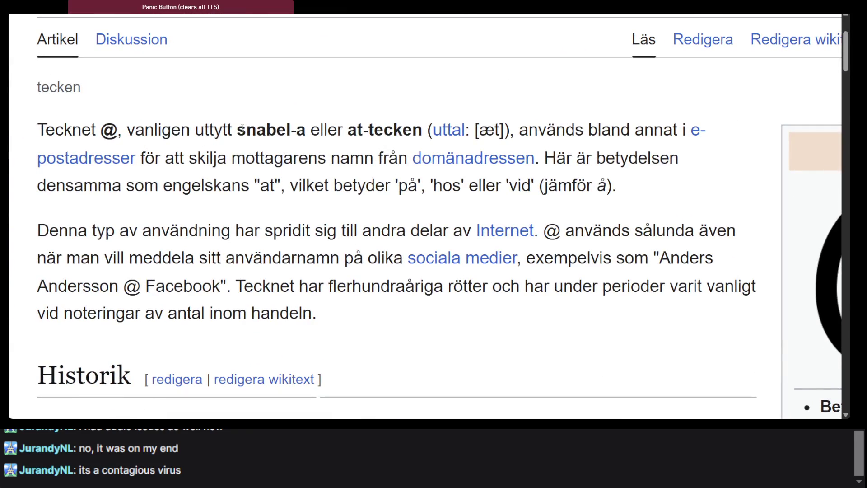
pyautogui.moveTo(309, 133); pyautogui.dragTo(236, 132)
pyautogui.hotkey('ctrl', 'c')
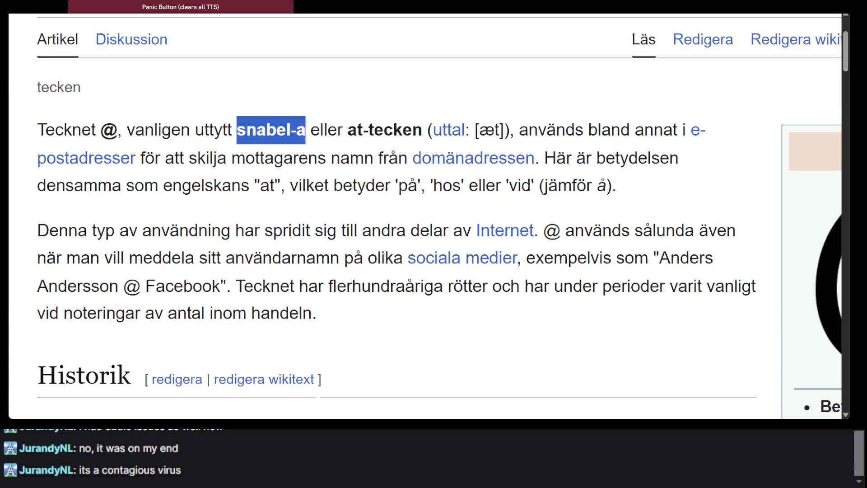
pyautogui.hotkey('alt', 'Tab')
pyautogui.hotkey('ctrl', 'v')
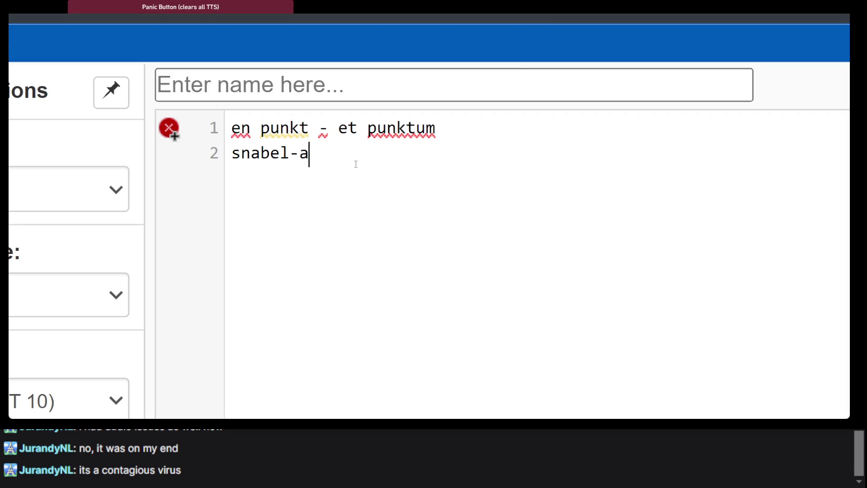
# Step: Look up 'snabel' from line 2 in the Swedish-Danish dictionary
pyautogui.doubleClick(262, 153)
pyautogui.hotkey('ctrl', 'c')
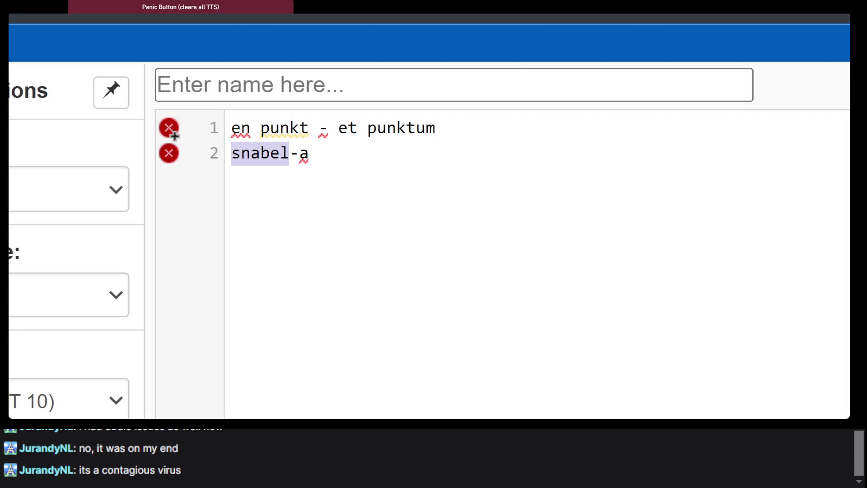
pyautogui.hotkey('alt', 'Tab')
pyautogui.hotkey('ctrl', 'v')
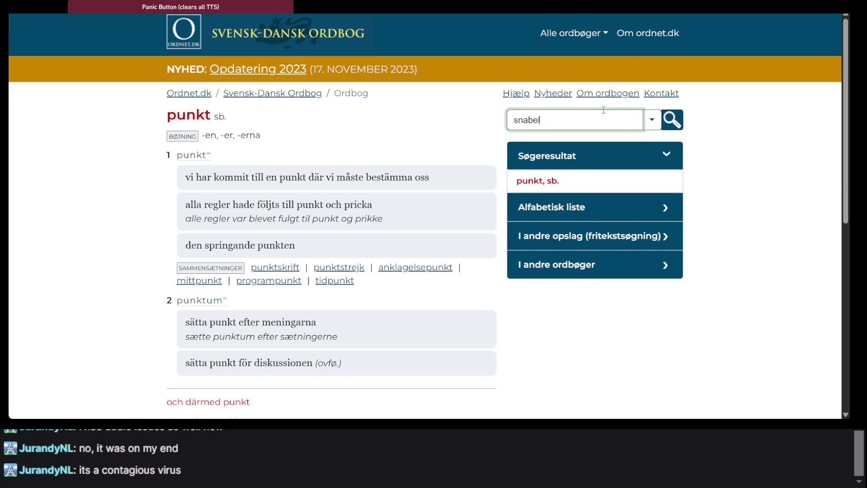
pyautogui.press('Return')
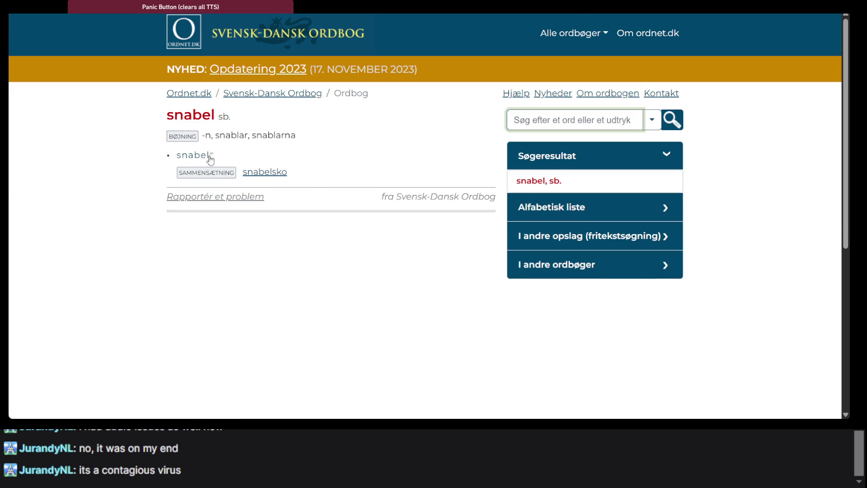
pyautogui.hotkey('alt', 'Tab')
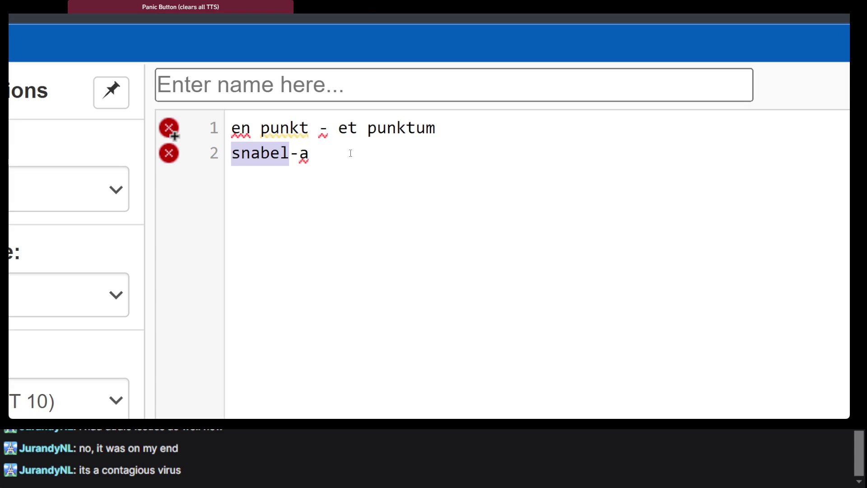
pyautogui.hotkey('alt', 'Tab')
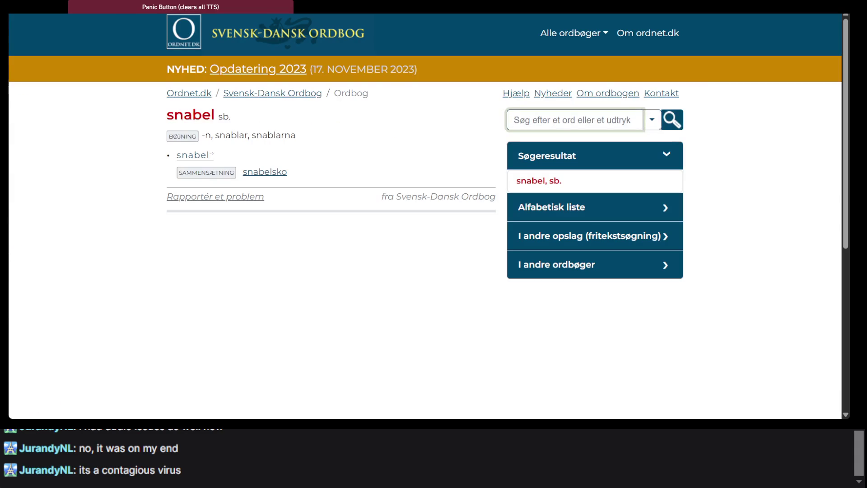
pyautogui.hotkey('alt', 'Tab')
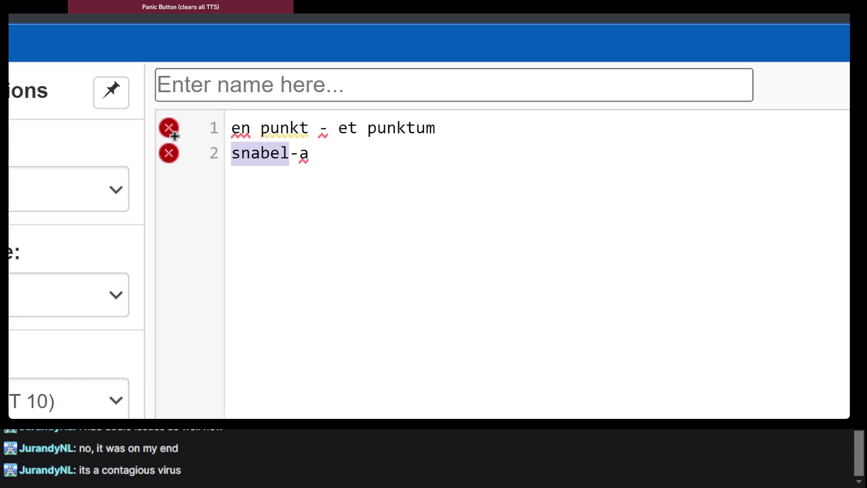
# Step: Complete line 2 as 'snabel-a - snabel-a' and return to the Snabel-a article
pyautogui.tripleClick(341, 146)
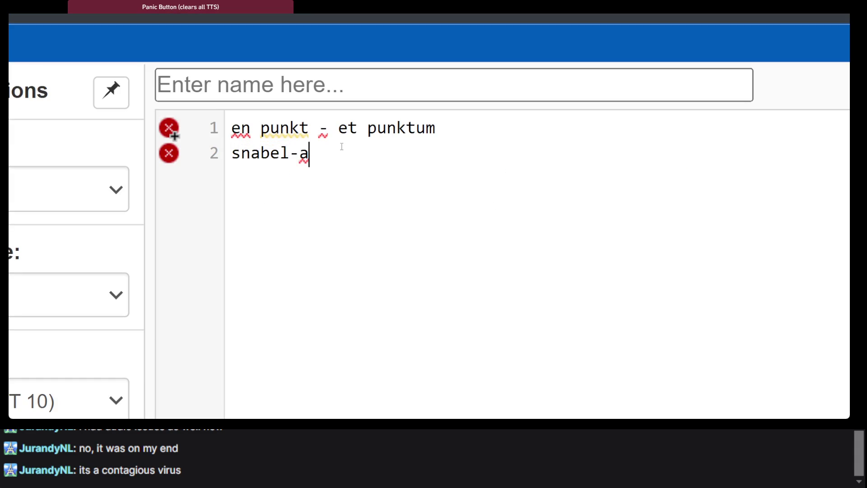
pyautogui.click(365, 155)
pyautogui.write('- snabel-a')
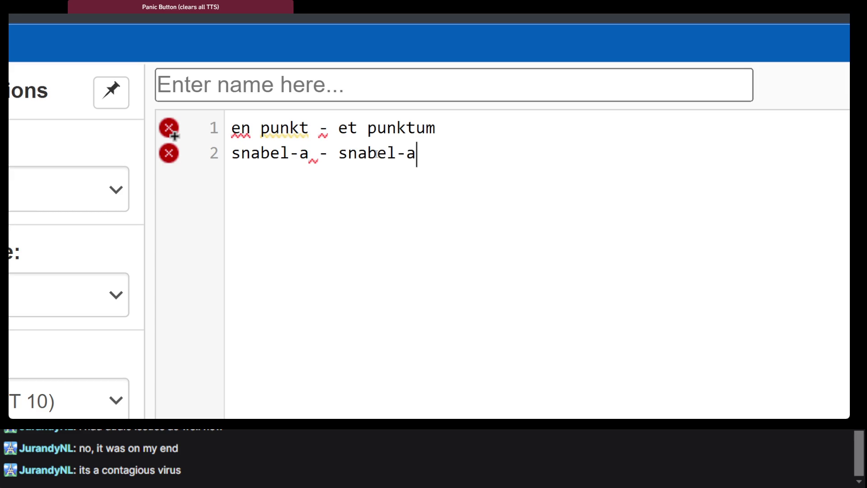
pyautogui.moveTo(396, 155); pyautogui.dragTo(341, 160)
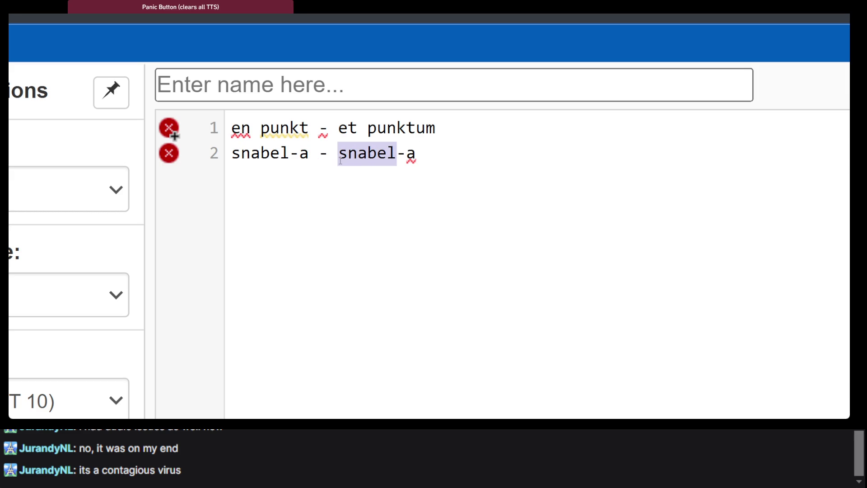
pyautogui.hotkey('alt', 'Tab')
pyautogui.scroll(3, 454, 101)
pyautogui.click(316, 44)
# Step: Search Swedish Wikipedia for 'snabel' to open its Snabel article
pyautogui.write('snabel')
pyautogui.press('Return')
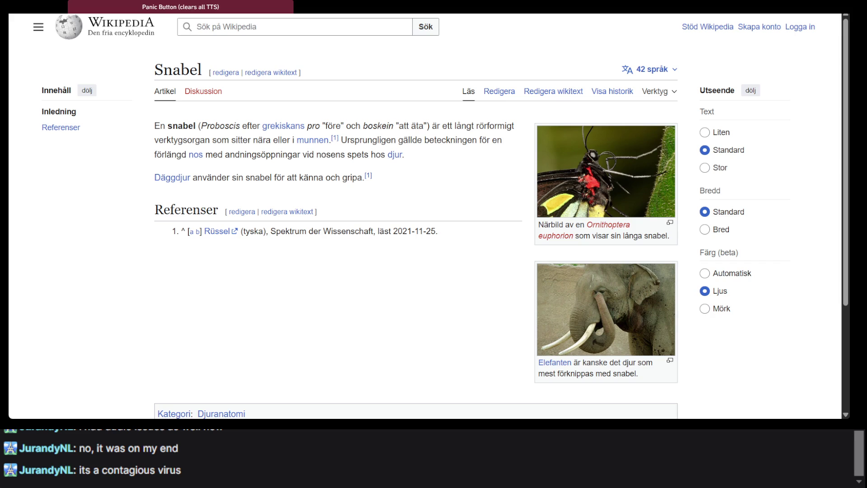
# Step: Look up 'mobil' on ordnet.dk and view its mobil¹, mobil² and mobil³ entries
pyautogui.click(602, 113)
pyautogui.write('mobil')
pyautogui.press('Return')
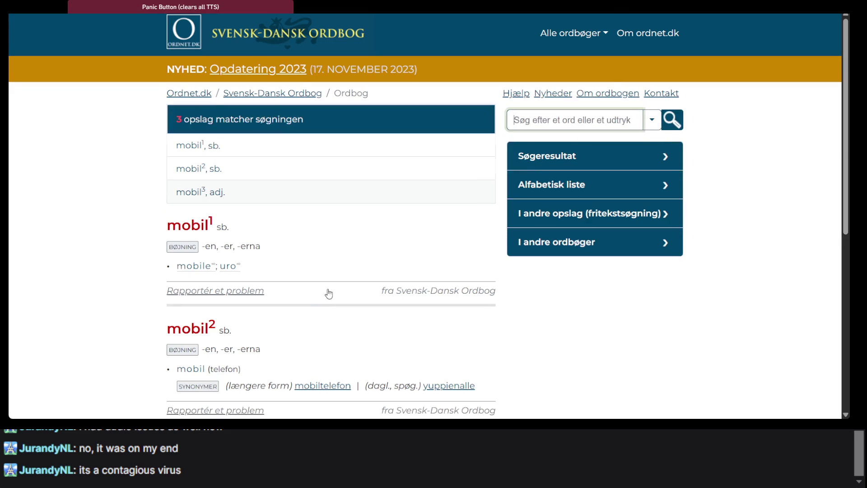
pyautogui.scroll(-3, 200, 152)
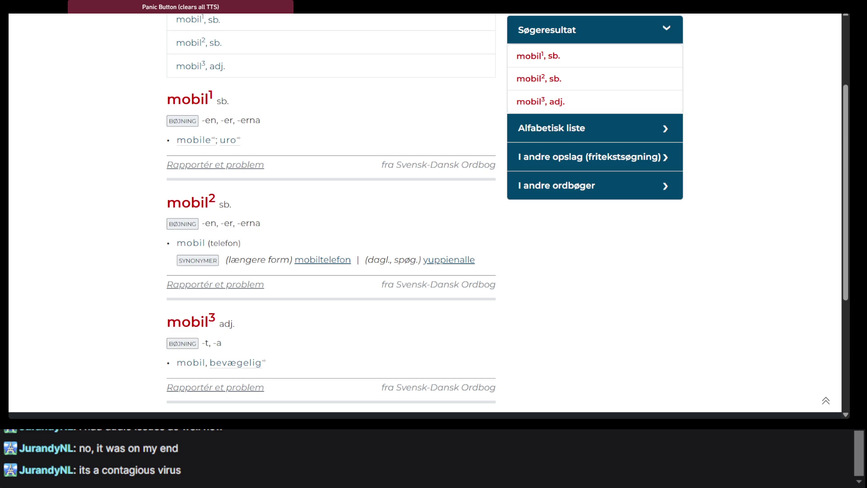
pyautogui.hotkey('ctrl', 'Tab')
# Step: Replace 40 with 0 and set Danish as the target language, giving 'nul'
pyautogui.doubleClick(180, 145)
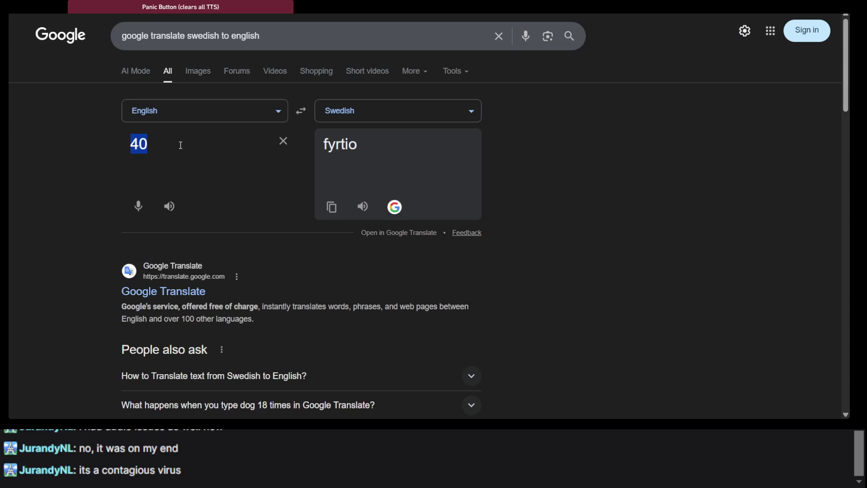
pyautogui.write('0')
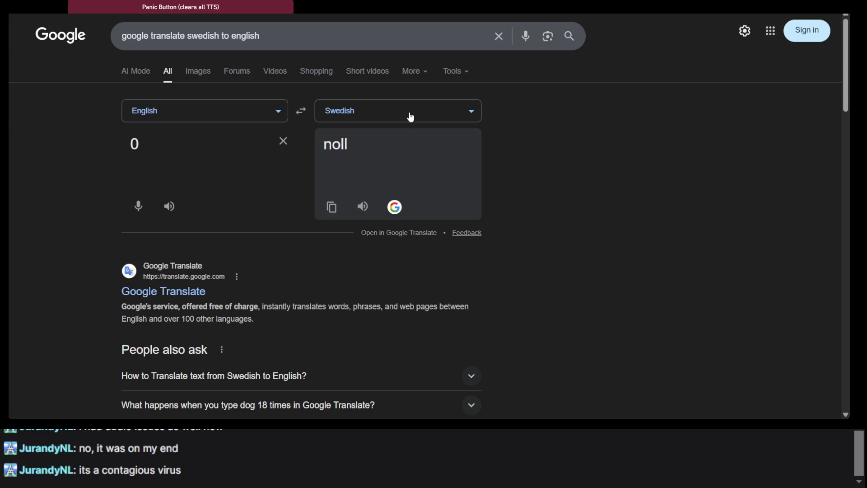
pyautogui.click(411, 114)
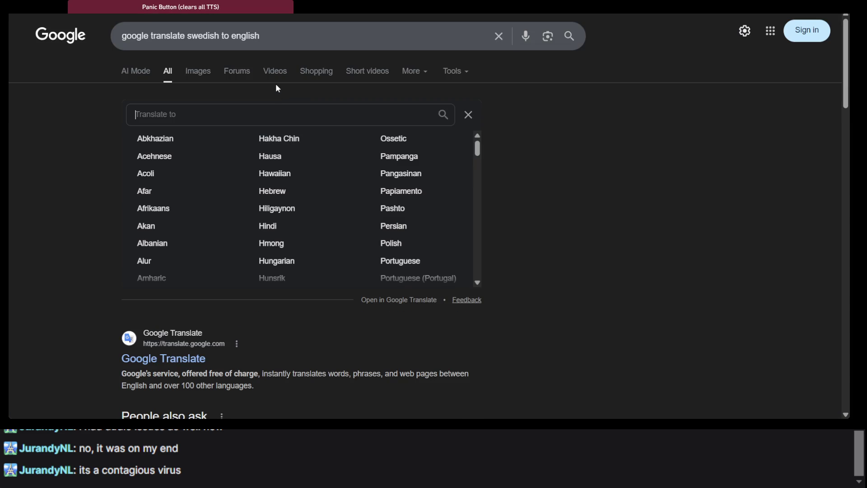
pyautogui.write('dan')
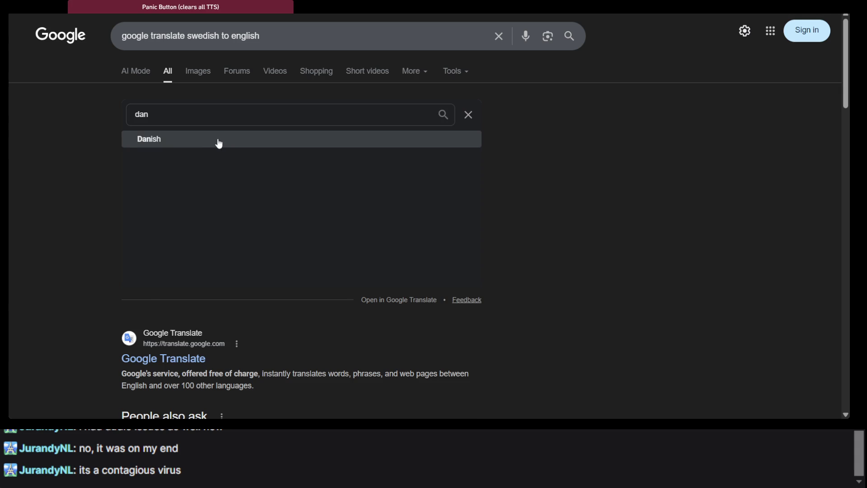
pyautogui.click(217, 140)
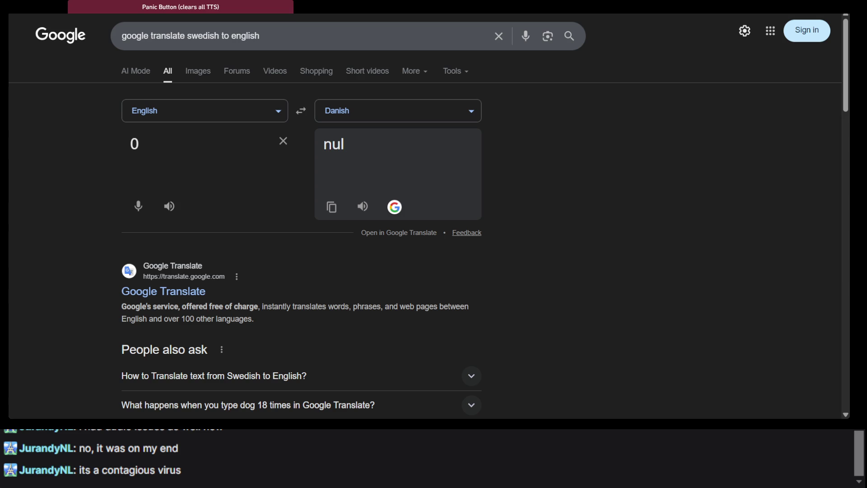
# Step: Return to the ordnet.dk dictionary and focus its search field
pyautogui.hotkey('ctrl', 'Tab')
pyautogui.scroll(5, 312, 202)
pyautogui.click(545, 115)
# Step: Look up 'noll' on ordnet.dk and read its entry giving Danish 'nul'
pyautogui.write('noll')
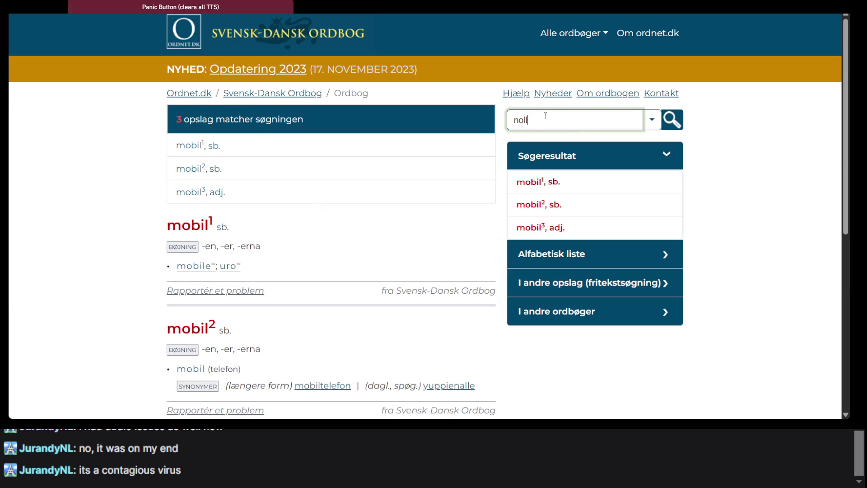
pyautogui.press('Return')
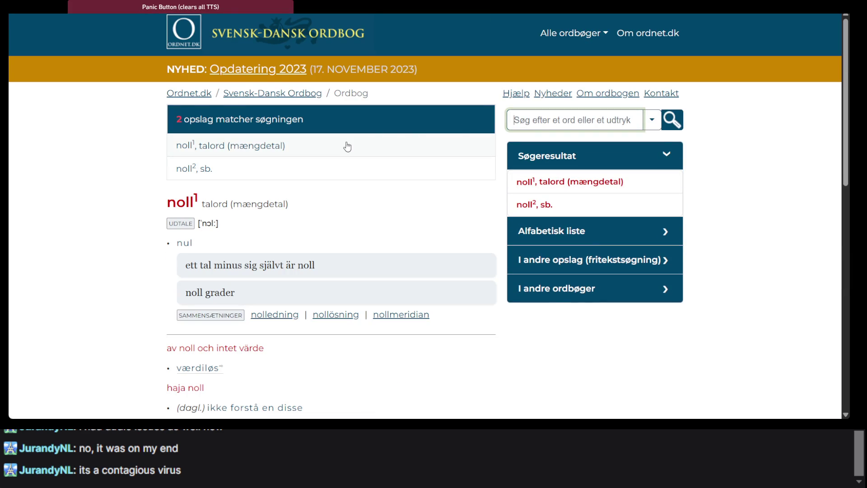
pyautogui.click(411, 413)
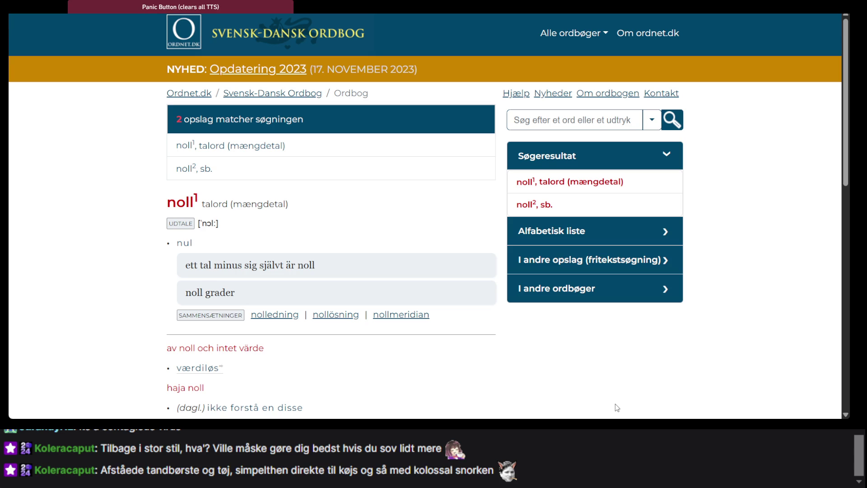
pyautogui.click(573, 119)
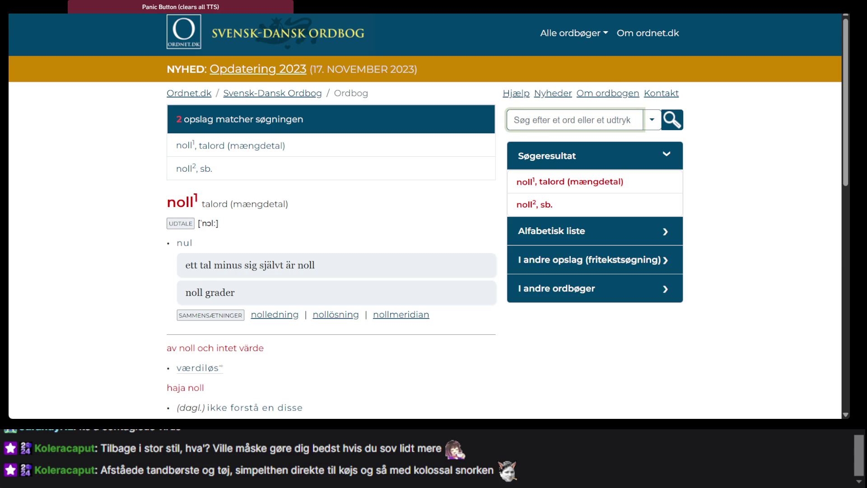
pyautogui.hotkey('ctrl', 'Tab')
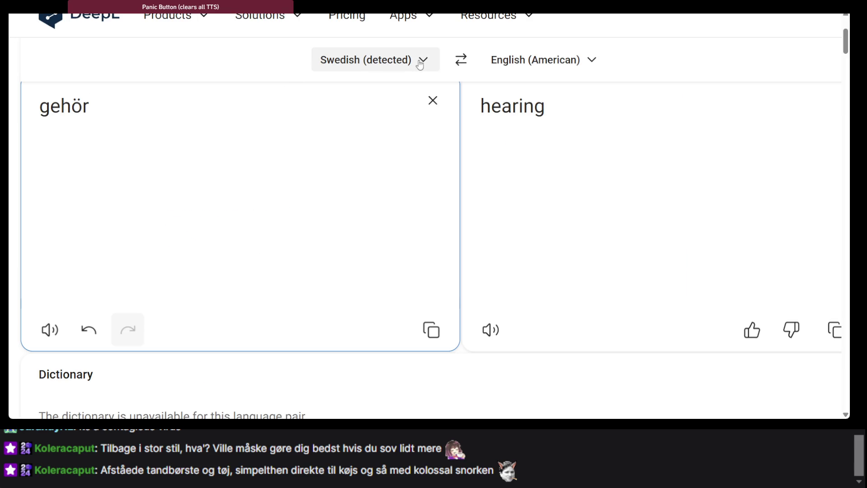
# Step: Replace 'gehör' in DeepL's source box with the pasted Danish toothbrush-and-clothes sentence
pyautogui.hotkey('ctrl', 'a')
pyautogui.write('Afståede tandbørste og tøj, simpelthen direkte til køjs og så med kolossal snorken')
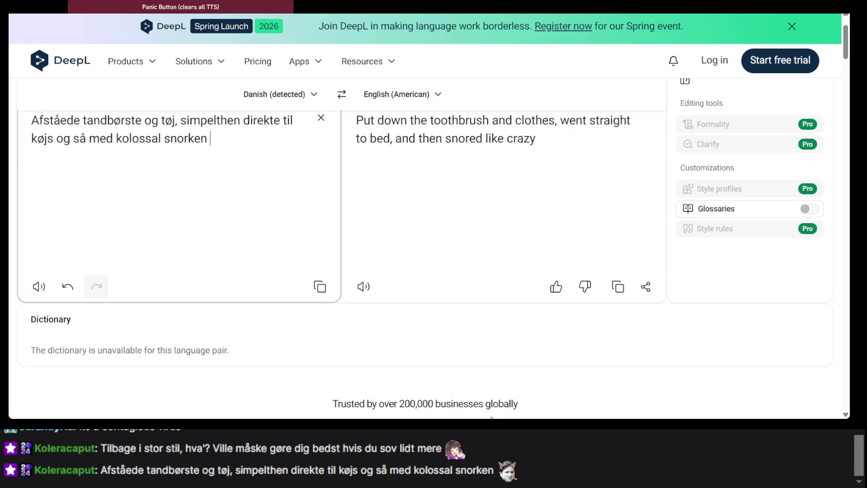
pyautogui.click(607, 410)
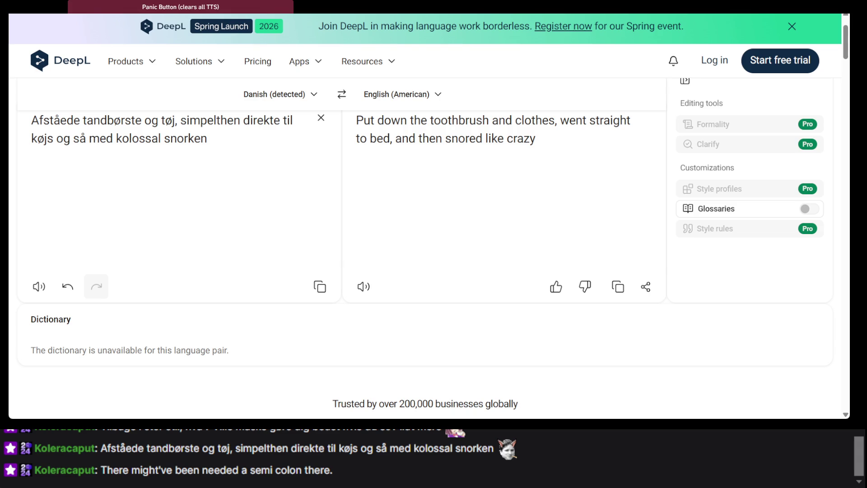
pyautogui.click(639, 201)
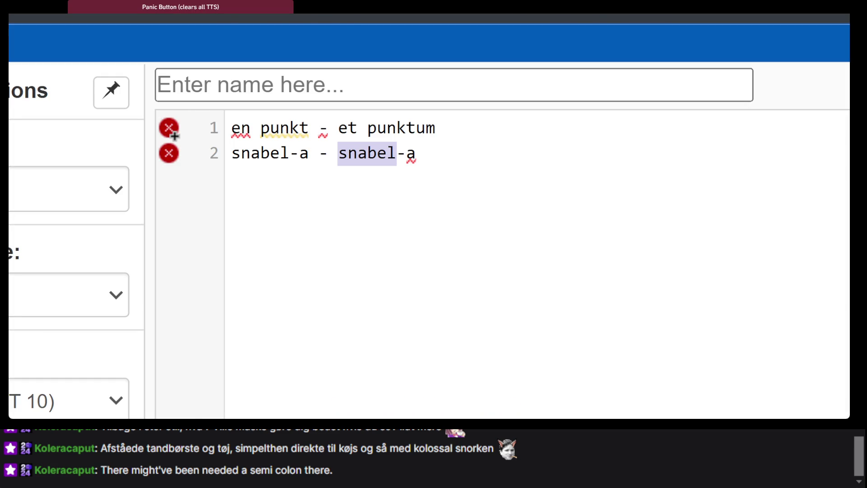
# Step: Search Ordnet's Svensk-Dansk dictionary for 'per' to show its preposition entry (pr)
pyautogui.write('per')
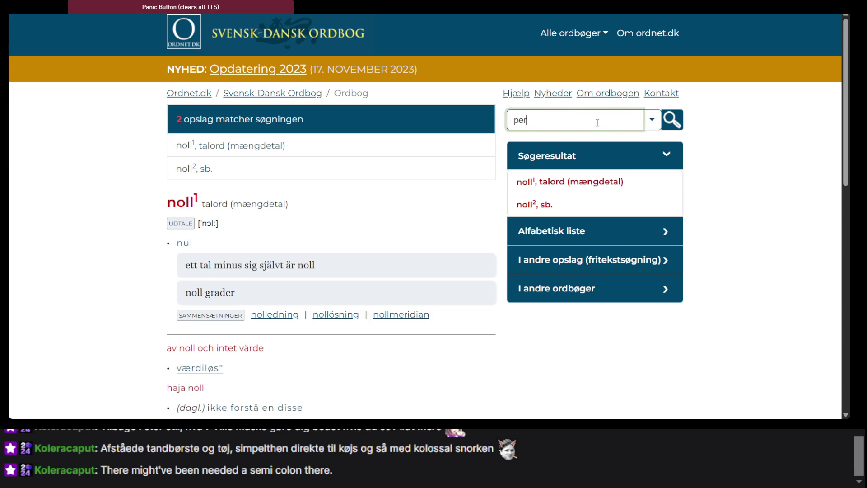
pyautogui.press('Return')
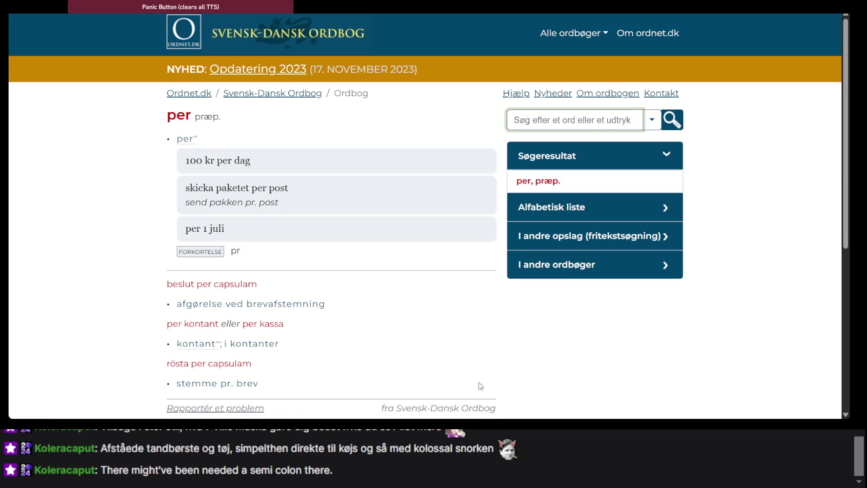
pyautogui.hotkey('alt', 'Tab')
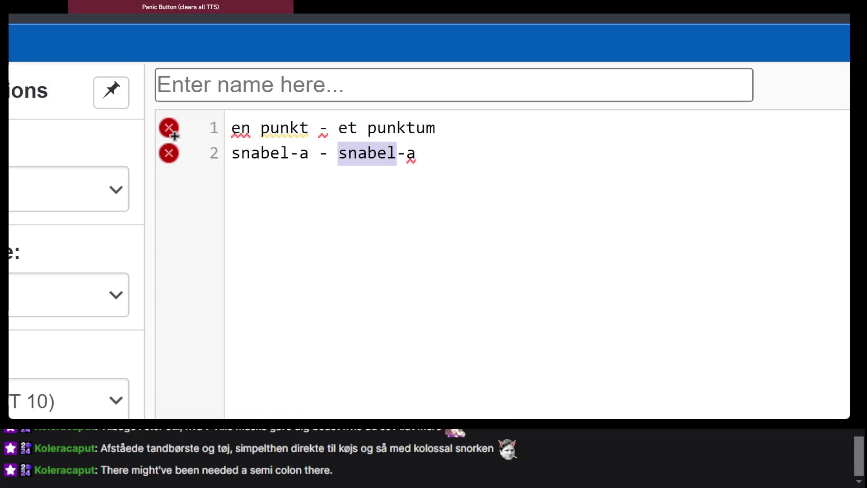
# Step: Add 'per - per' as line 3 of the vocabulary notes, then return to the dictionary page
pyautogui.click(328, 192)
pyautogui.press('Return')
pyautogui.write('p')
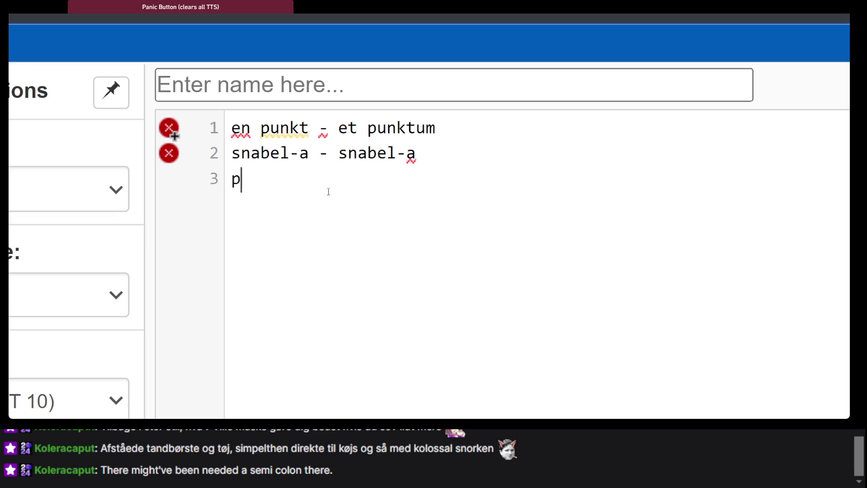
pyautogui.write('er - per')
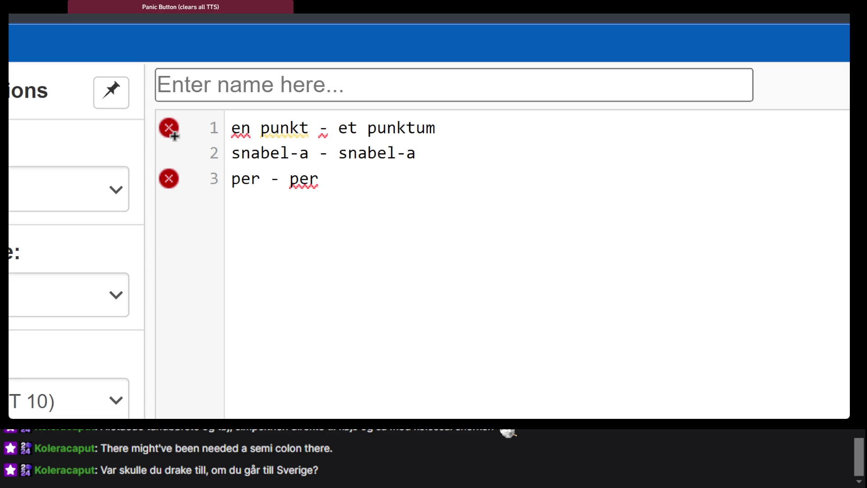
pyautogui.hotkey('alt', 'Tab')
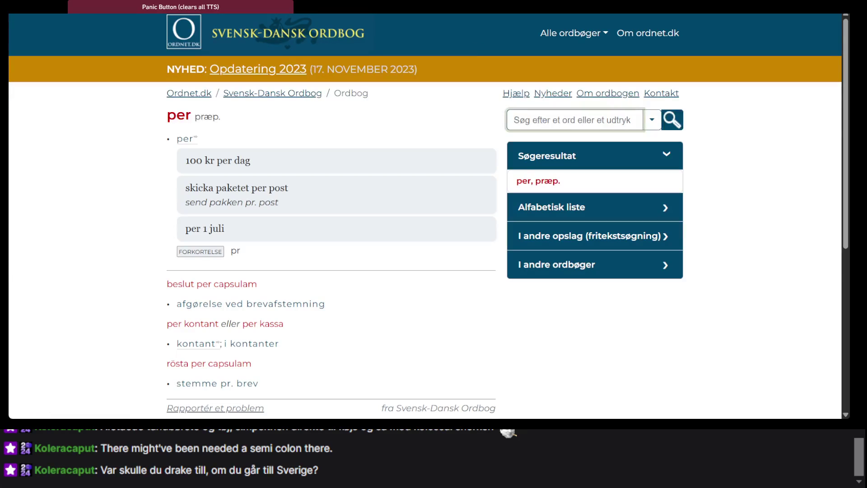
# Step: Replace DeepL's source text with the Swedish question, getting 'Where would you go if you went to Sweden?'
pyautogui.hotkey('ctrl', 'Tab')
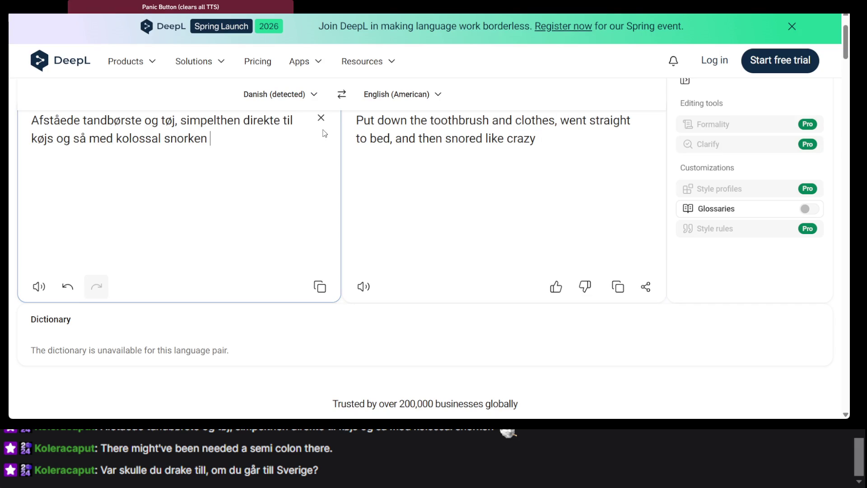
pyautogui.click(321, 118)
pyautogui.write('Var skulle du drake till, om du går till Sverige?')
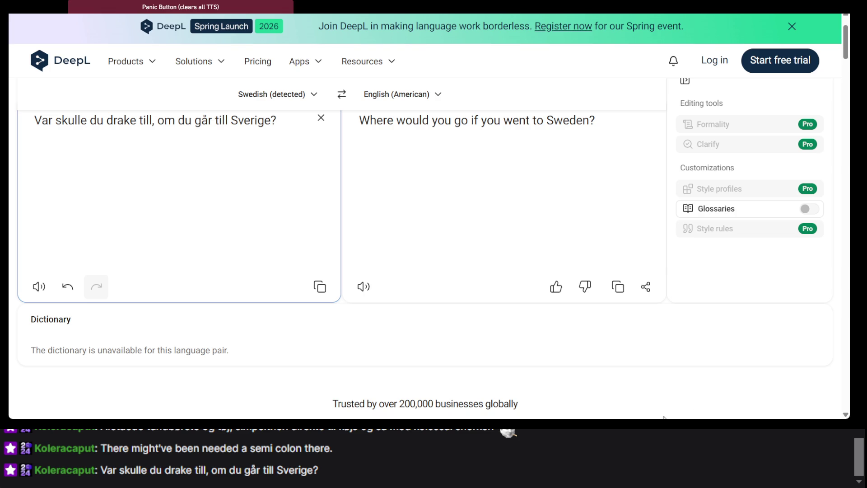
pyautogui.click(605, 404)
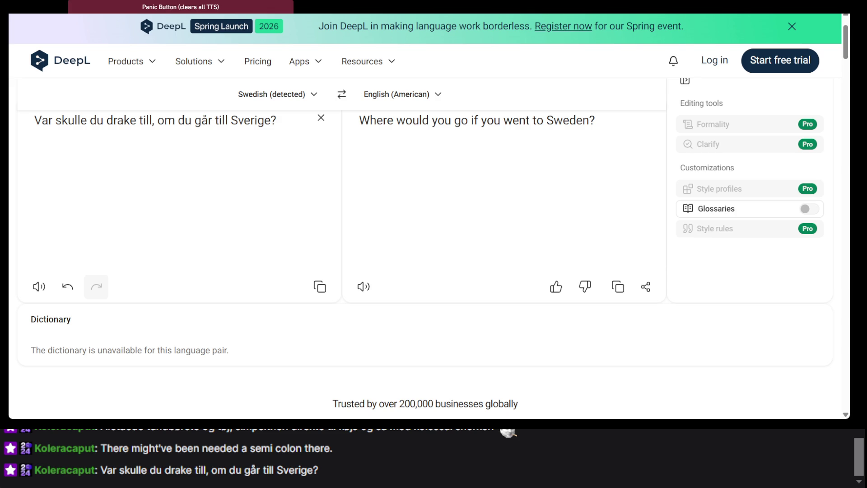
pyautogui.click(610, 189)
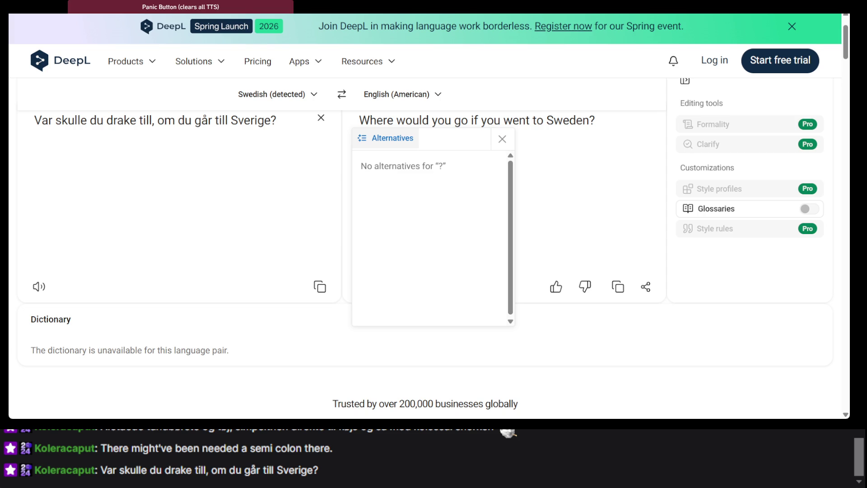
pyautogui.click(604, 267)
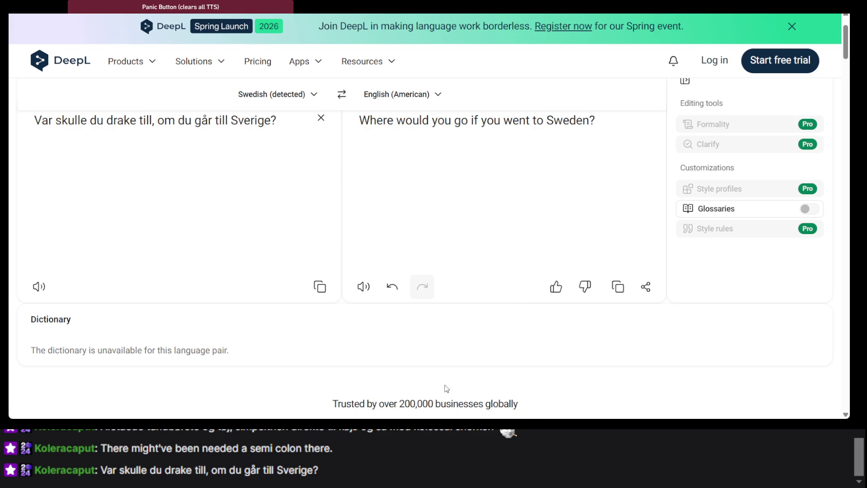
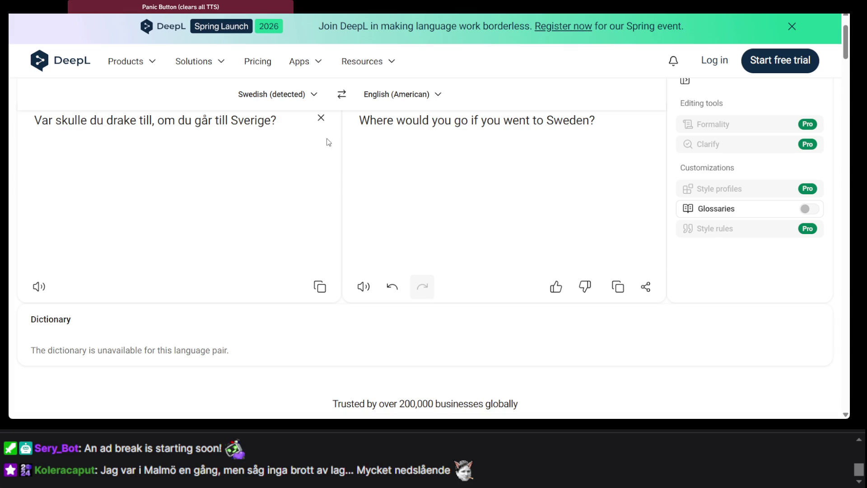
# Step: Replace the DeepL source with the Swedish Malmö message and leave the source language unchanged
pyautogui.click(321, 118)
pyautogui.write('Jag var i Malmö en gång, men såg inga brott av lag... Mycket nedslående')
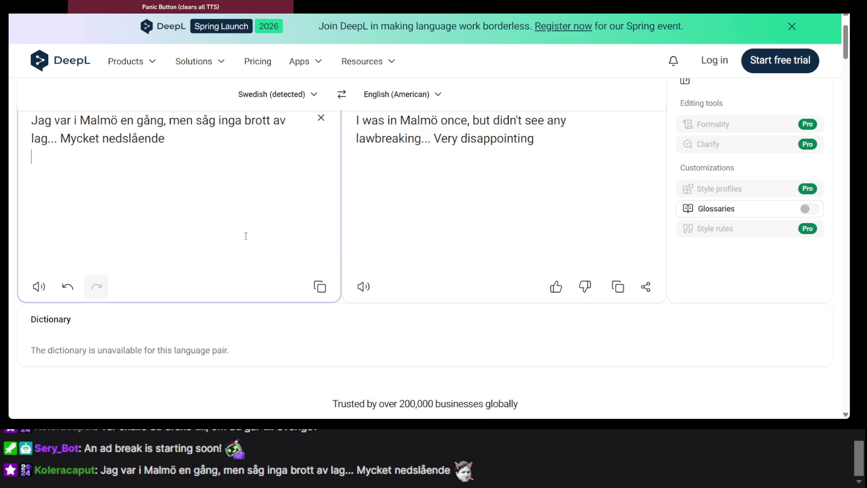
pyautogui.click(275, 94)
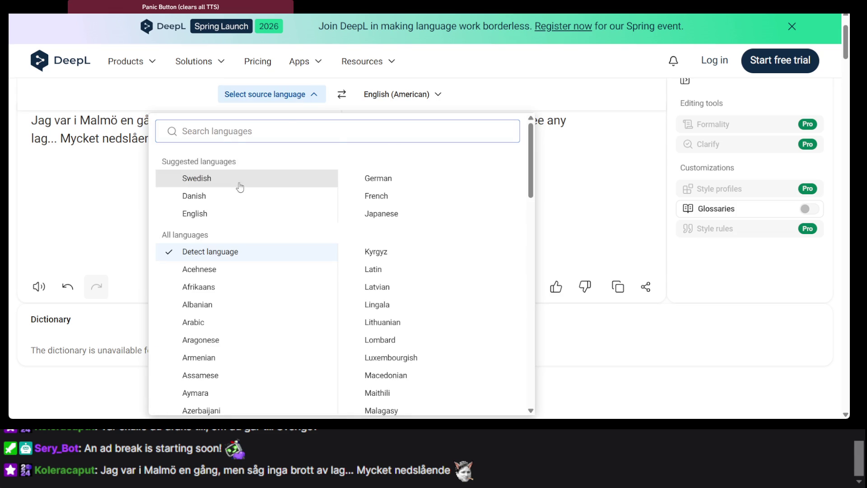
pyautogui.click(125, 166)
# Step: Select 'Jag' and the whole Swedish sentence to inspect the translation
pyautogui.doubleClick(37, 122)
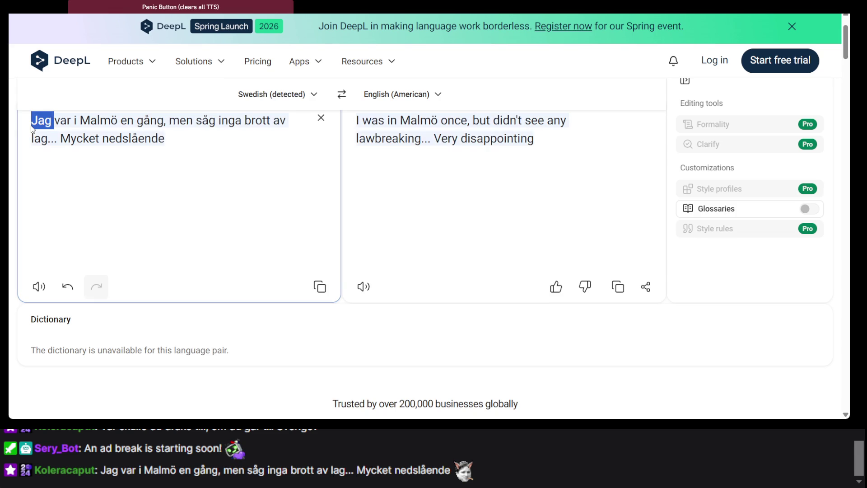
pyautogui.tripleClick(67, 131)
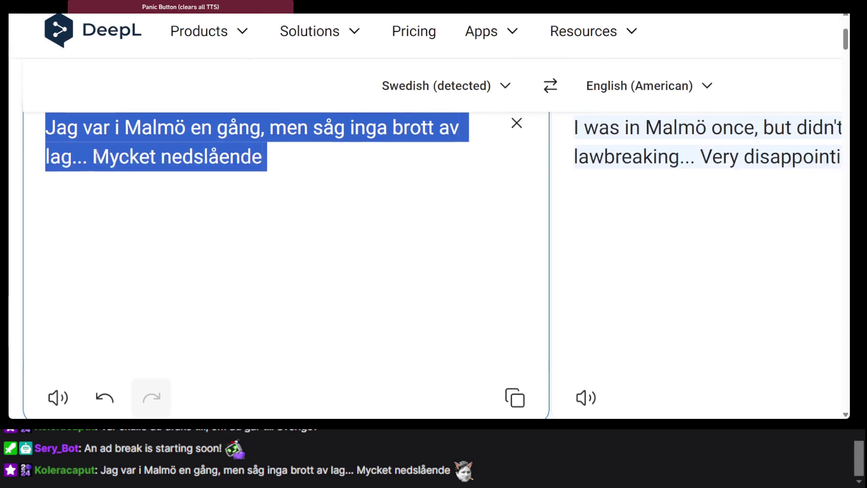
pyautogui.click(101, 123)
pyautogui.scroll(-3, 161, 133)
pyautogui.scroll(8, 174, 131)
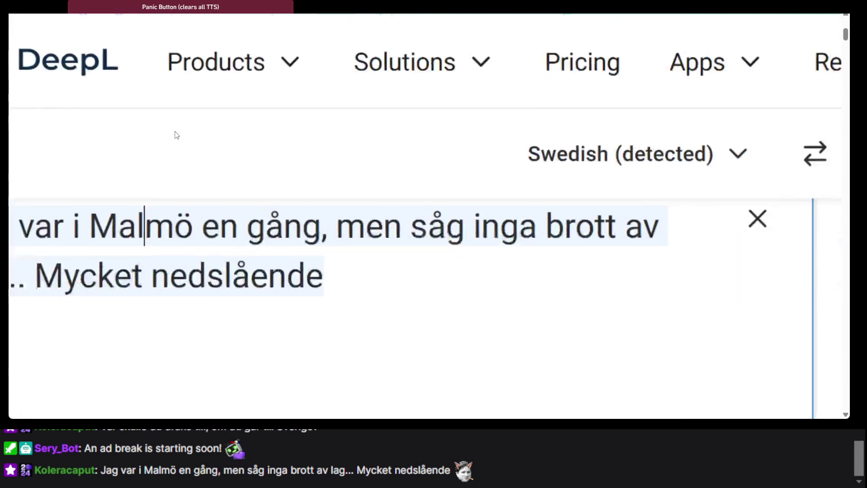
pyautogui.doubleClick(86, 240)
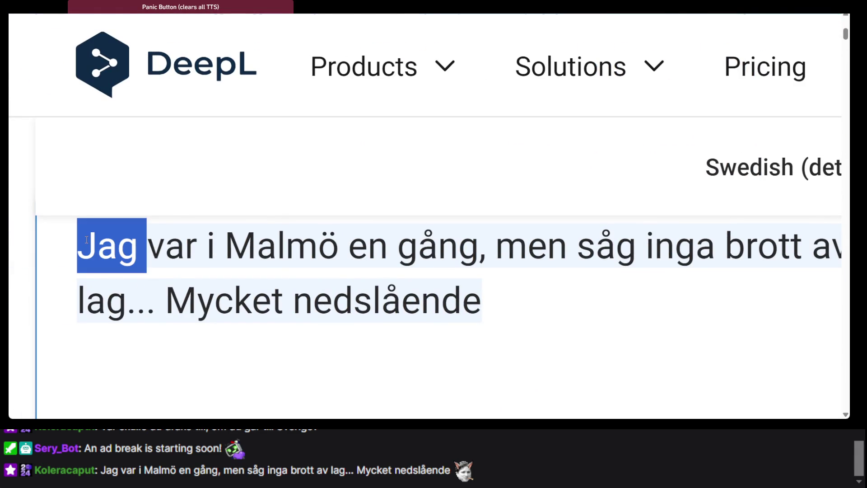
pyautogui.scroll(2, 87, 239)
pyautogui.scroll(-2, 302, 250)
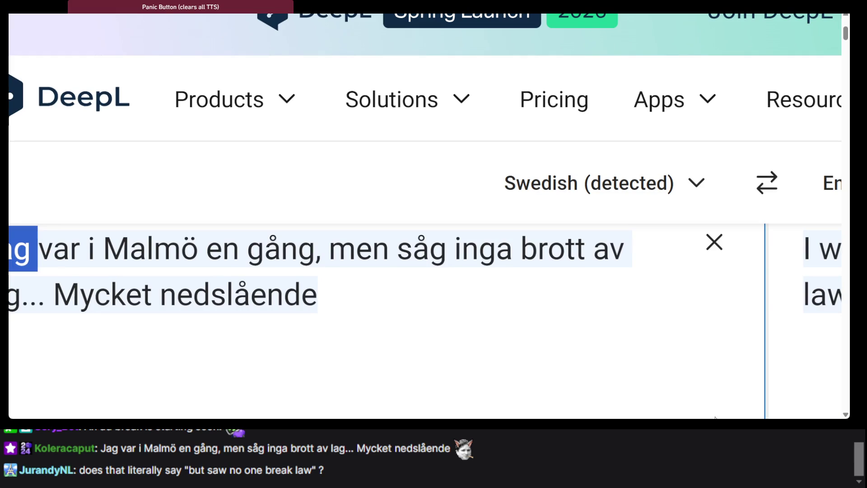
# Step: Select the word 'inga' in the other window
pyautogui.hotkey('alt', 'Tab')
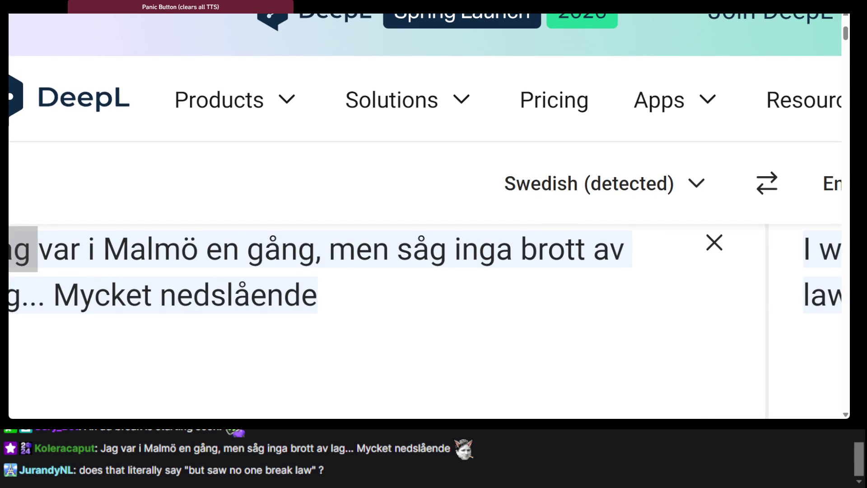
pyautogui.click(585, 278)
pyautogui.doubleClick(478, 251)
pyautogui.click(473, 294)
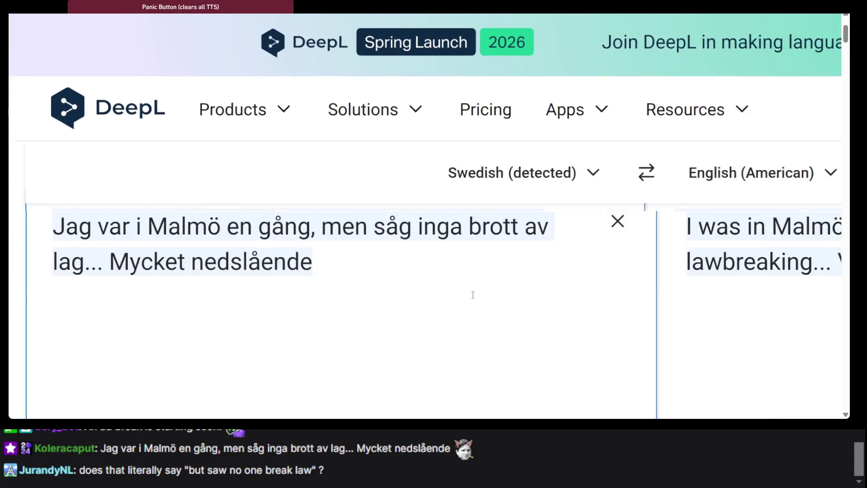
pyautogui.click(414, 223)
pyautogui.doubleClick(414, 223)
pyautogui.hotkey('ctrl', 'c')
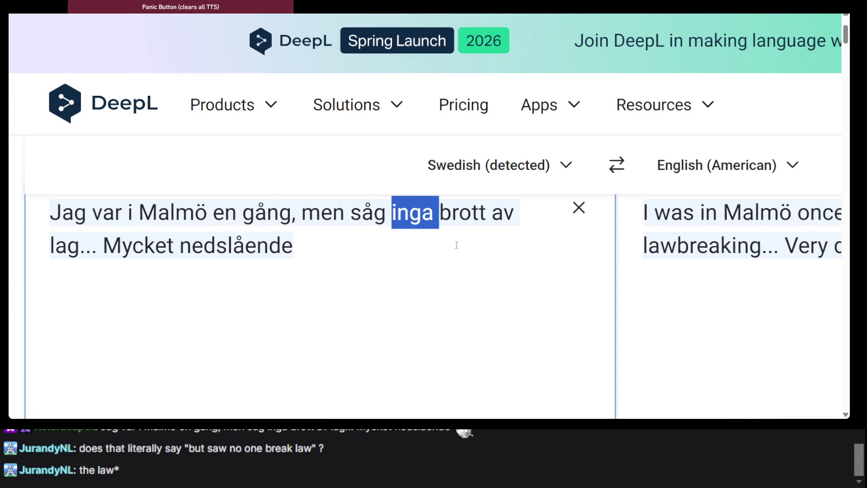
# Step: Copy 'inga' and paste it into the dictionary search field
pyautogui.click(346, 104)
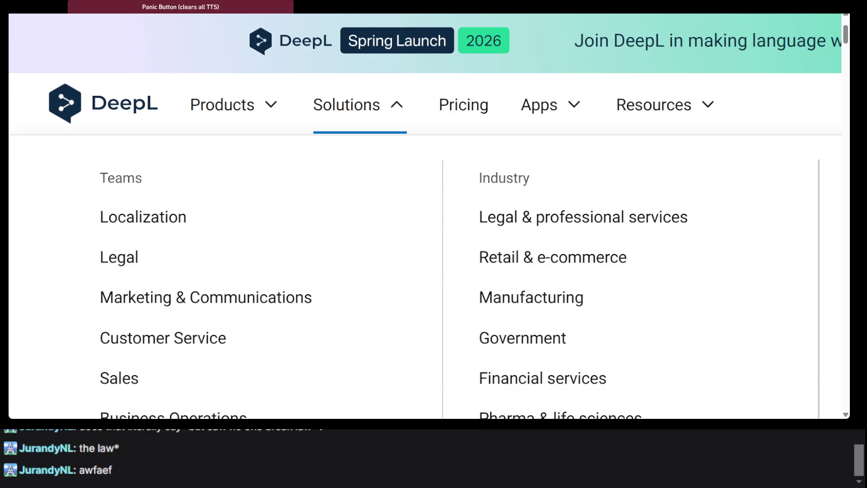
pyautogui.hotkey('ctrl', 'Tab')
pyautogui.click(545, 129)
pyautogui.hotkey('ctrl', 'v')
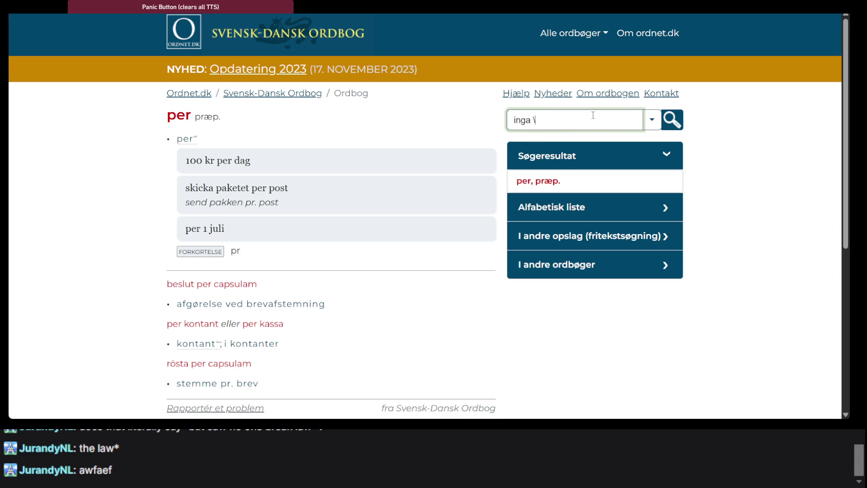
# Step: Look up 'inga' in Ordnet, then check DeepL, the Wiktionary 'tyvärr' entry and ChatGPT
pyautogui.press('Return')
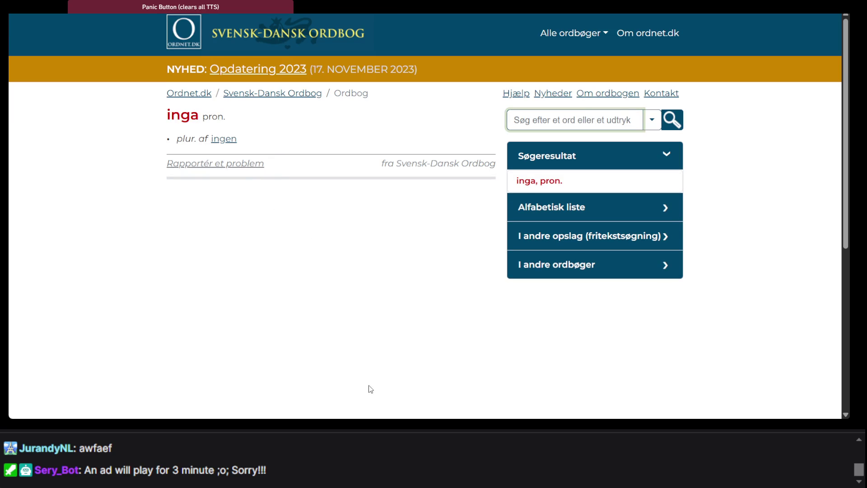
pyautogui.hotkey('ctrl', 'Tab')
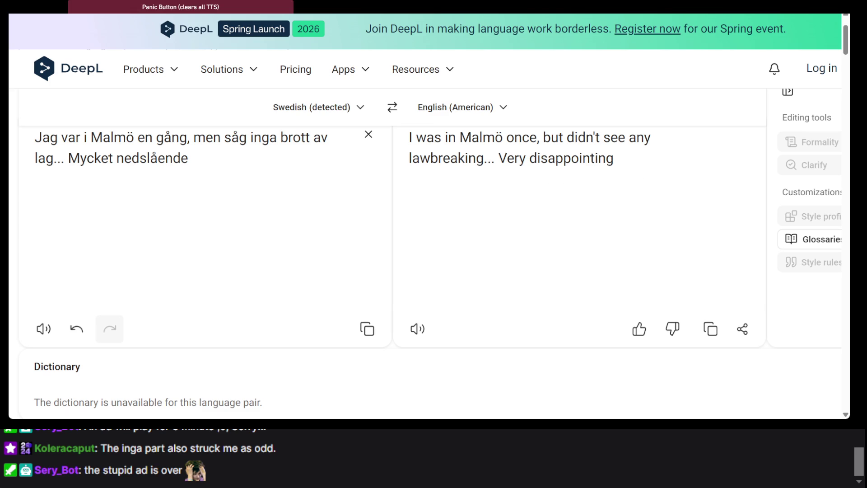
pyautogui.hotkey('ctrl', 'Tab')
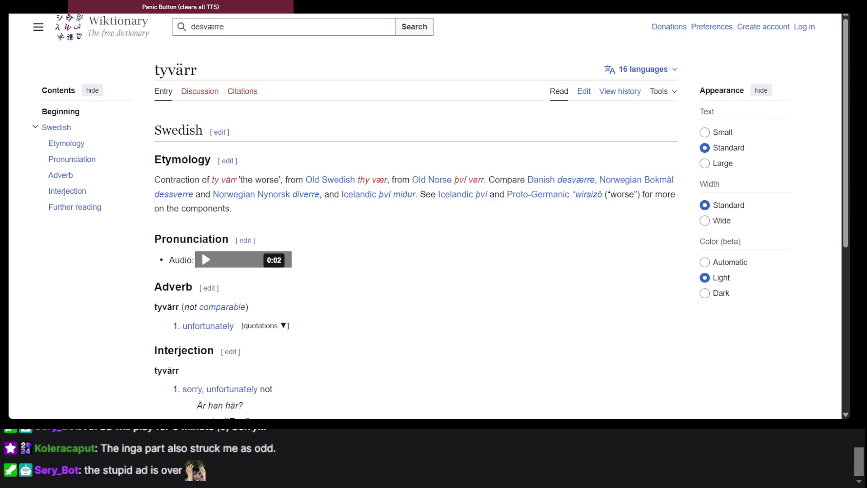
pyautogui.hotkey('ctrl', 'Tab')
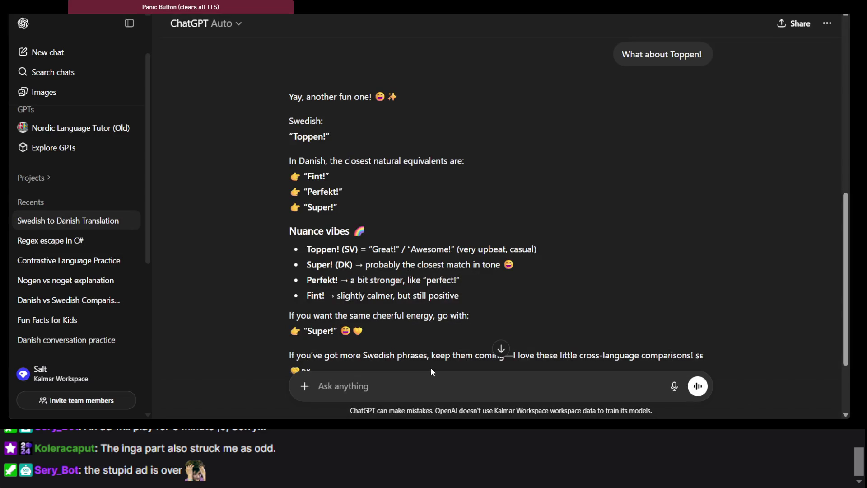
# Step: Ask ChatGPT 'What about Ursäkta, har du en klocka?'
pyautogui.write('What about')
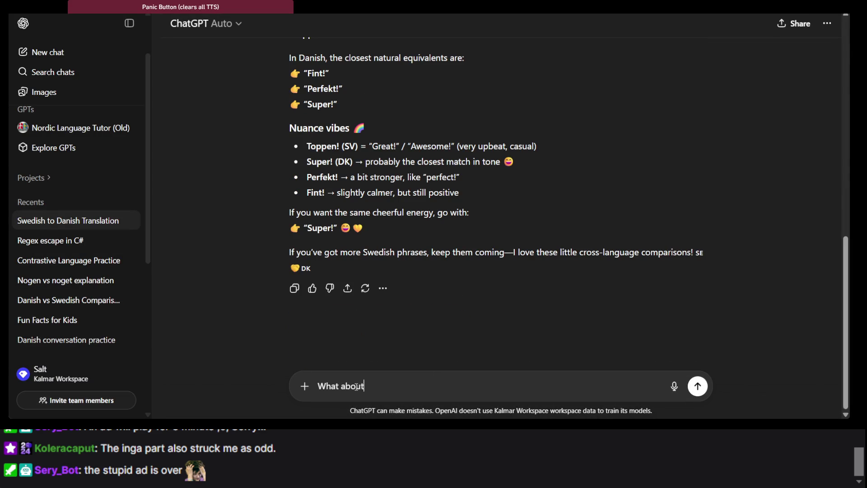
pyautogui.write('Ursäkta, har du en klocka?')
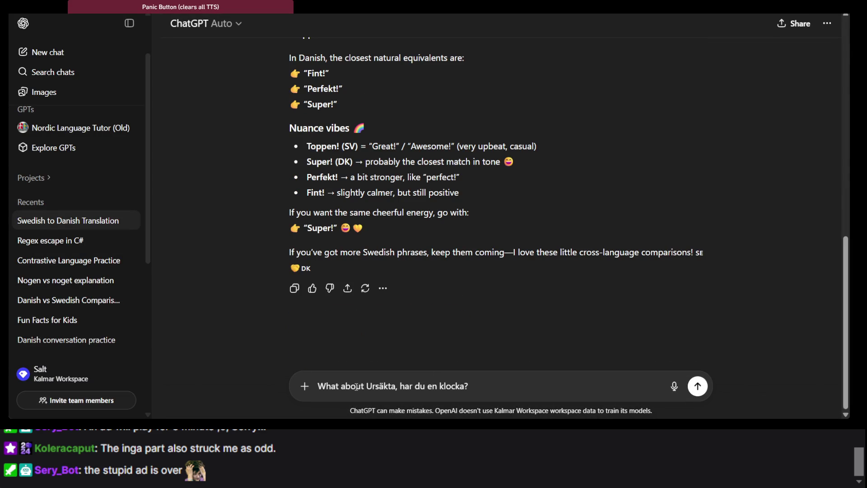
pyautogui.press('Return')
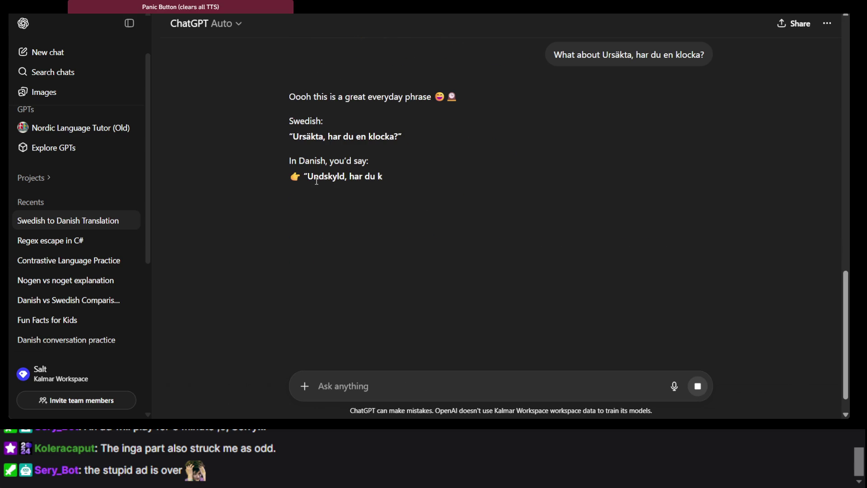
# Step: Select the Danish translation line and the word 'klokken' in the reply
pyautogui.tripleClick(335, 179)
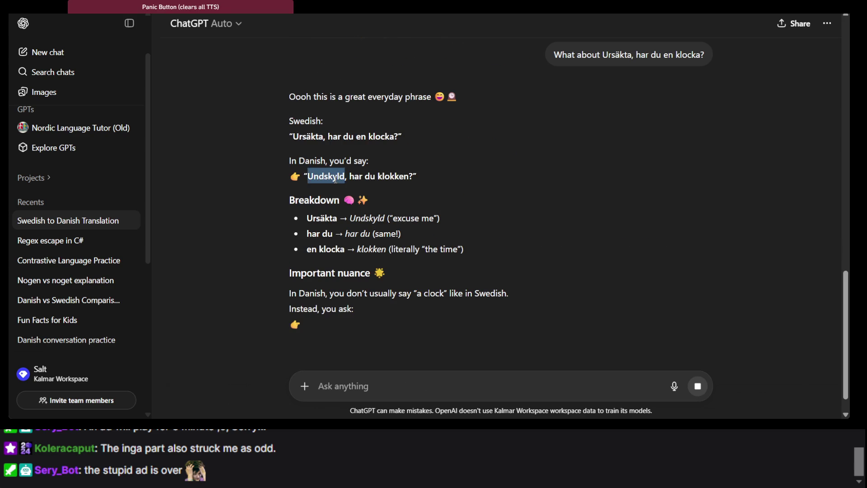
pyautogui.scroll(-4, 418, 221)
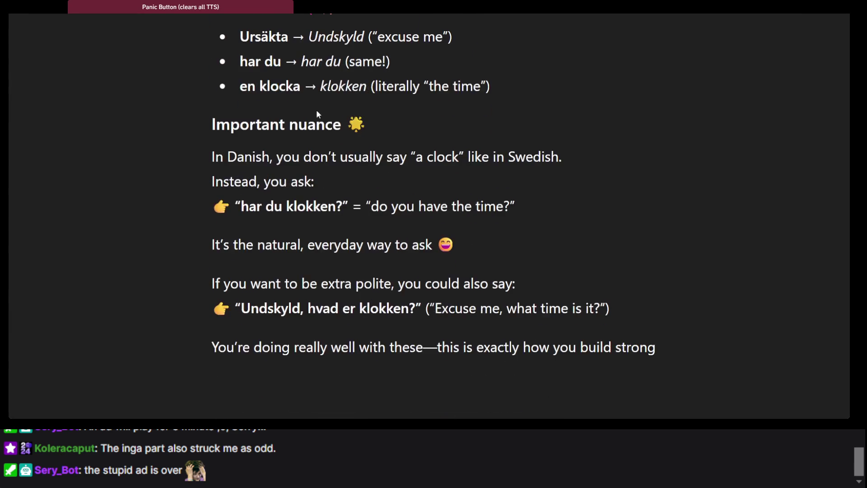
pyautogui.doubleClick(247, 83)
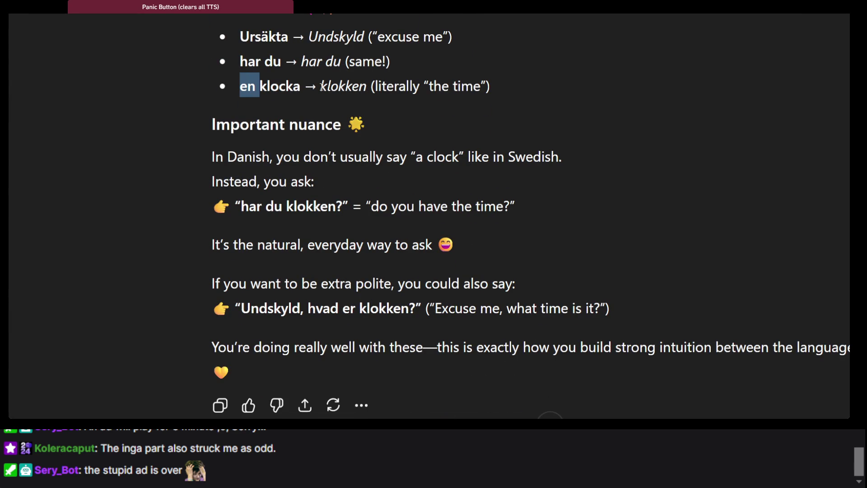
pyautogui.moveTo(347, 90)
pyautogui.mouseDown()
pyautogui.moveTo(316, 61)
pyautogui.moveTo(326, 87)
pyautogui.mouseUp()
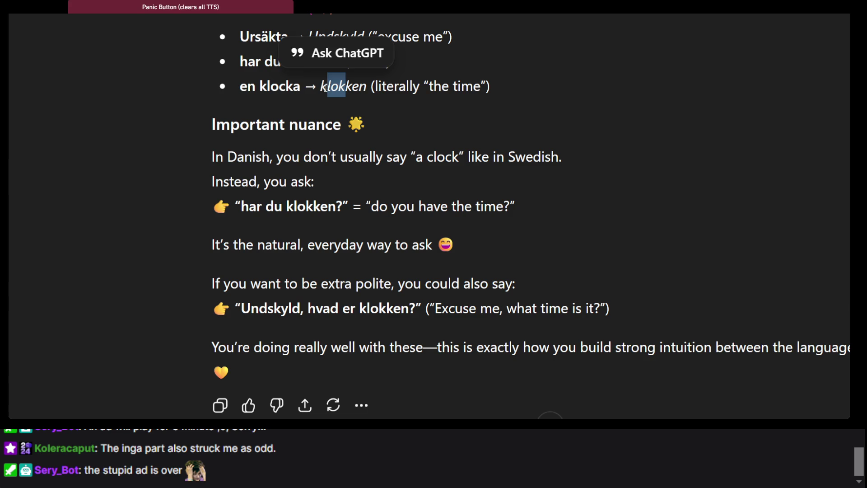
pyautogui.doubleClick(326, 87)
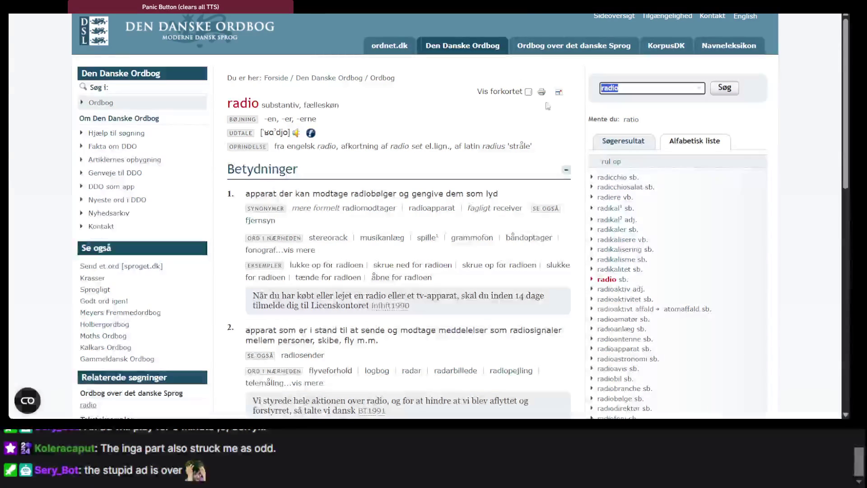
# Step: Search Den Danske Ordbog for 'klokken' and return to ChatGPT
pyautogui.write('klokken')
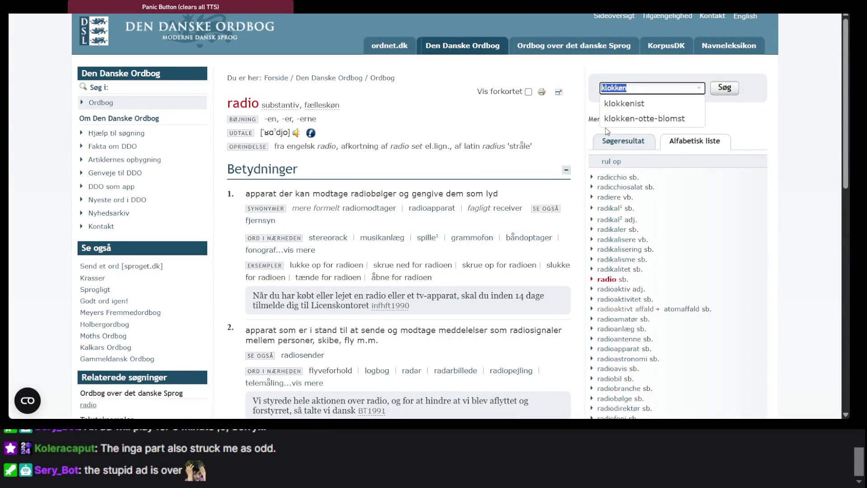
pyautogui.press('Return')
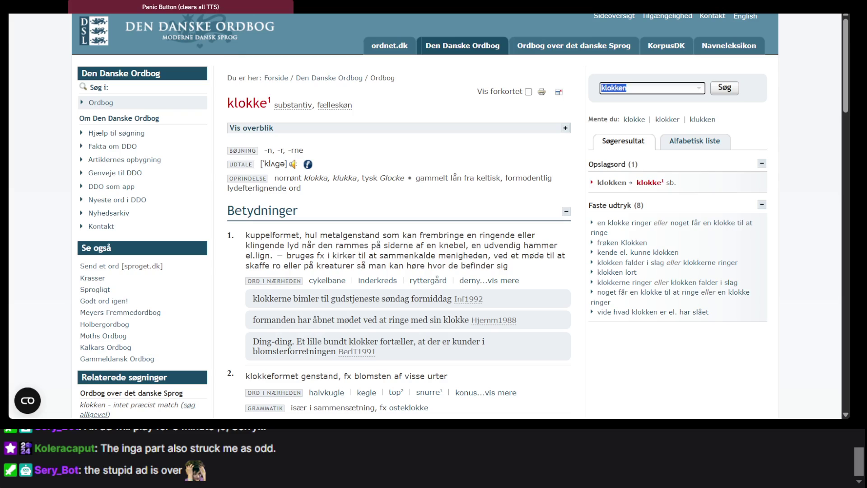
pyautogui.hotkey('alt', 'Tab')
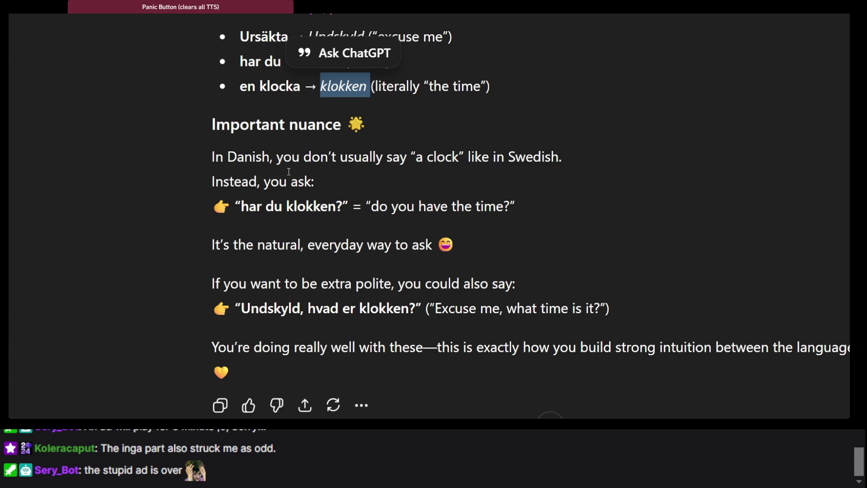
# Step: Send ChatGPT 'What about the reply, Ja, den är kvart över fem.'
pyautogui.scroll(-2, 288, 172)
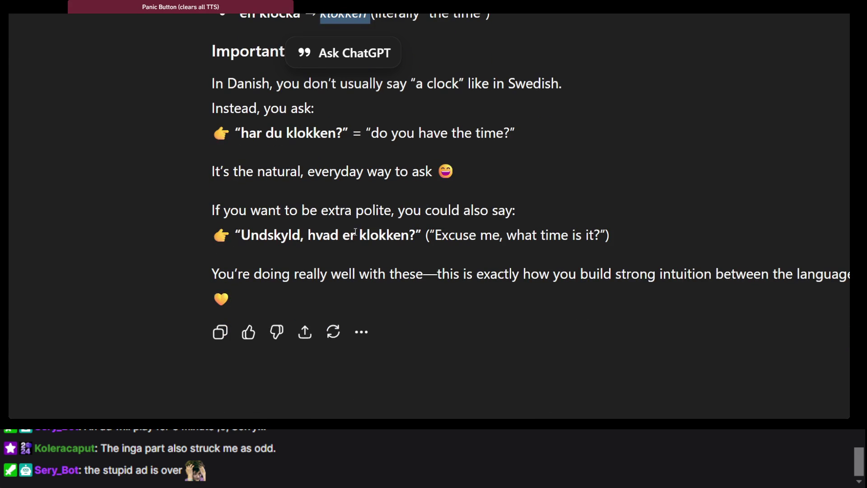
pyautogui.tripleClick(356, 231)
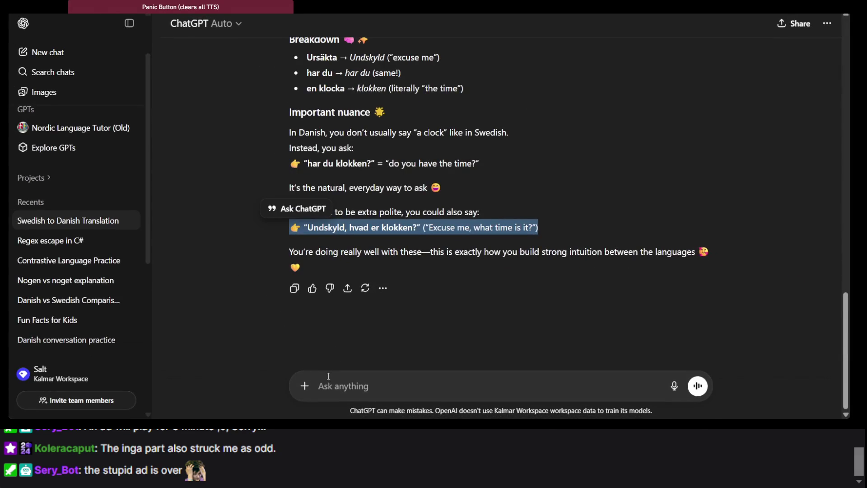
pyautogui.click(332, 387)
pyautogui.write('Ja, den är kvart över fem')
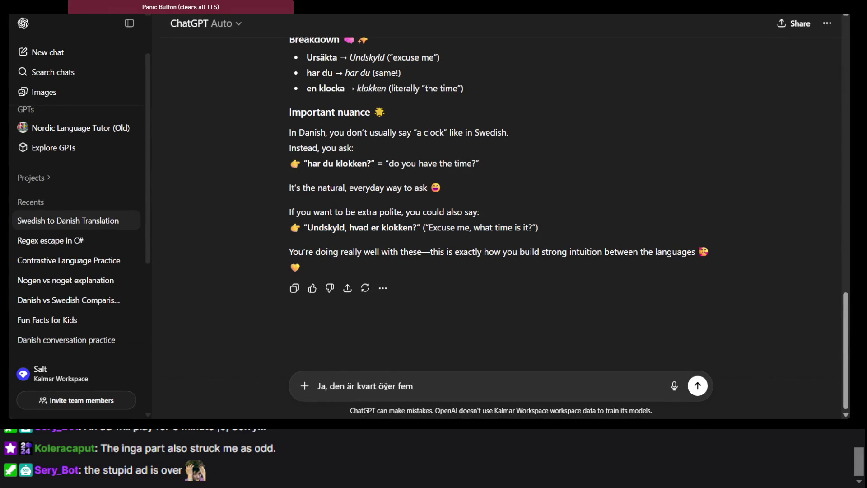
pyautogui.click(323, 386)
pyautogui.write('What about ')
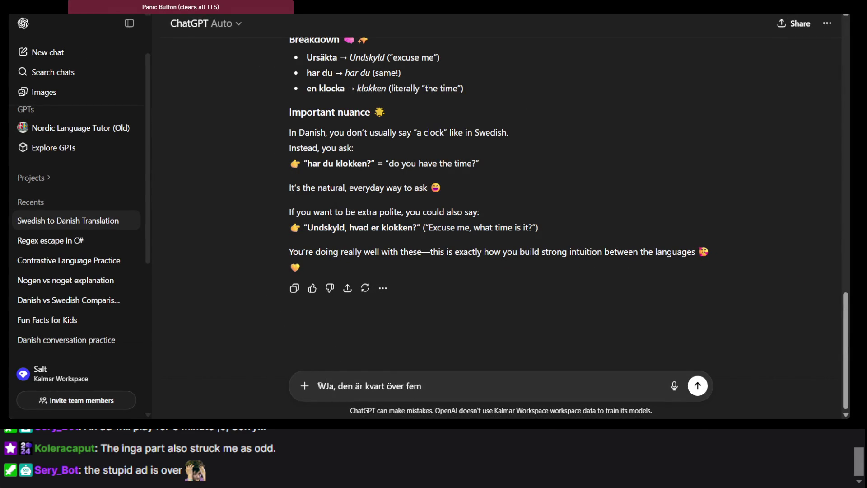
pyautogui.write('the reply,')
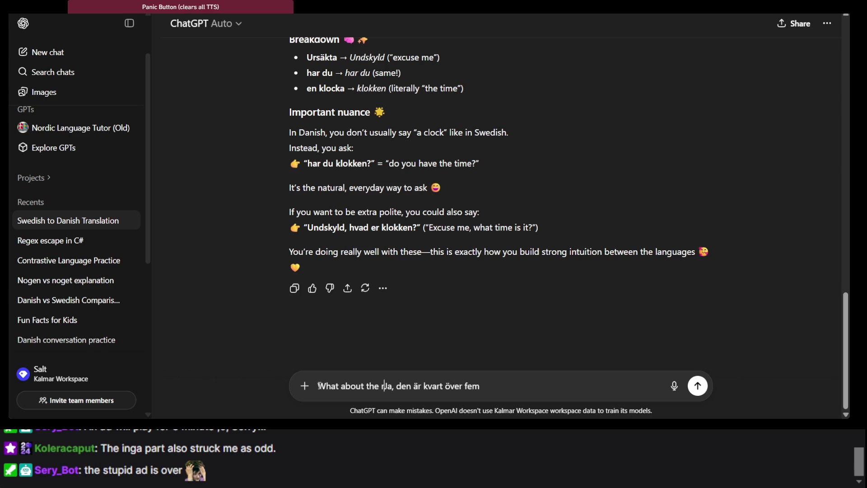
pyautogui.click(499, 394)
pyautogui.write('.')
pyautogui.press('Return')
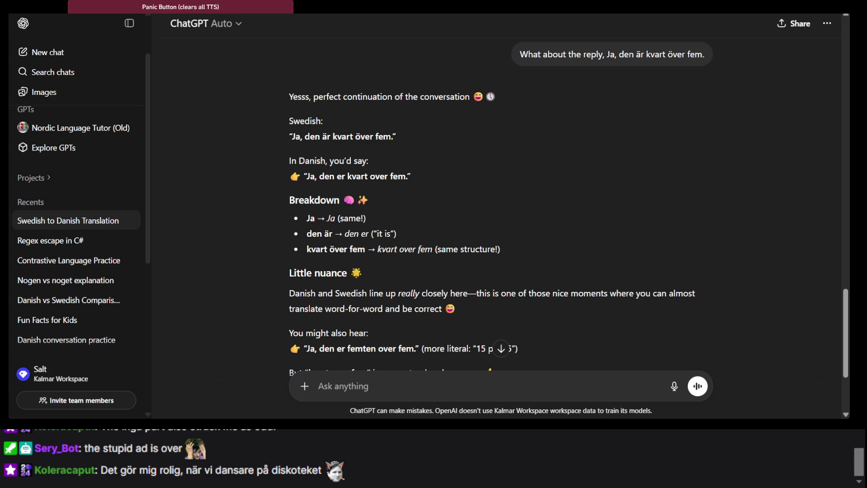
pyautogui.hotkey('alt', 'Tab')
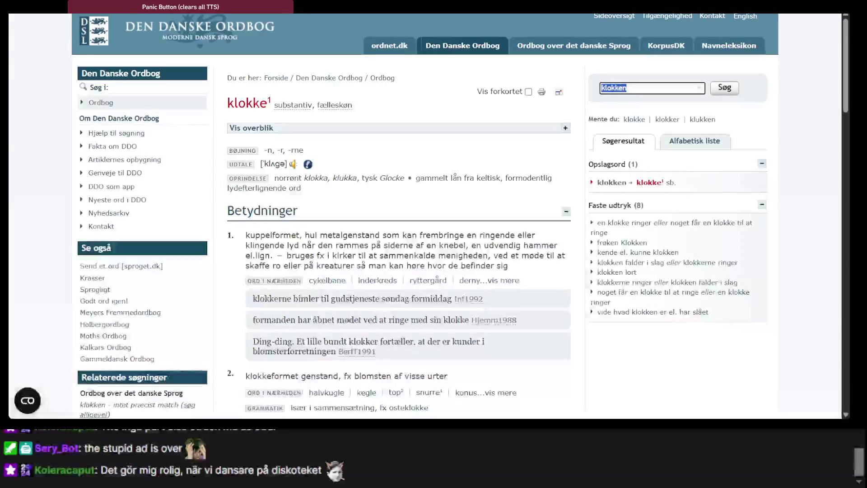
# Step: Paste 'Det gör mig rolig, när vi dansare på diskoteket' into DeepL, then return to ChatGPT
pyautogui.hotkey('ctrl', 'shift', 'n')
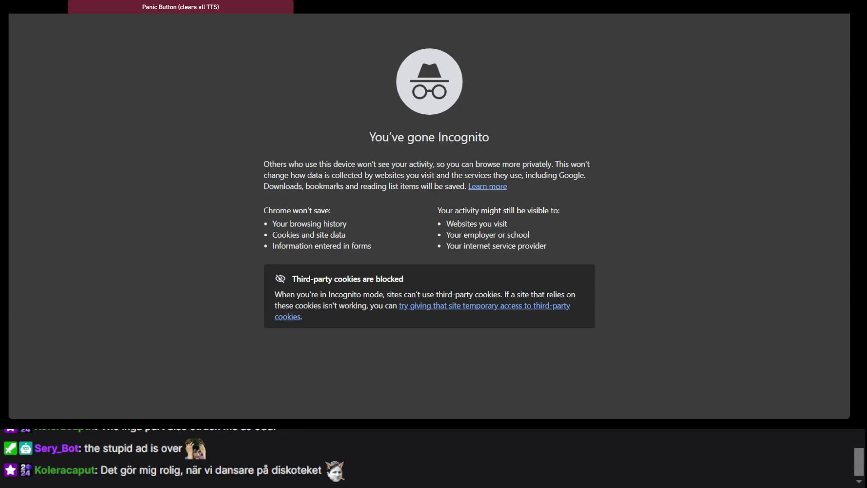
pyautogui.hotkey('alt', 'Tab')
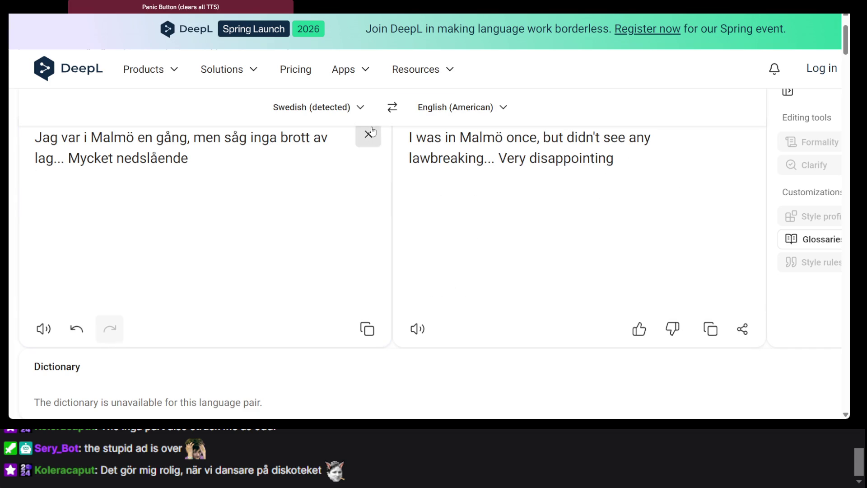
pyautogui.click(369, 134)
pyautogui.write('Det gör mig rolig, när vi dansare på diskoteket')
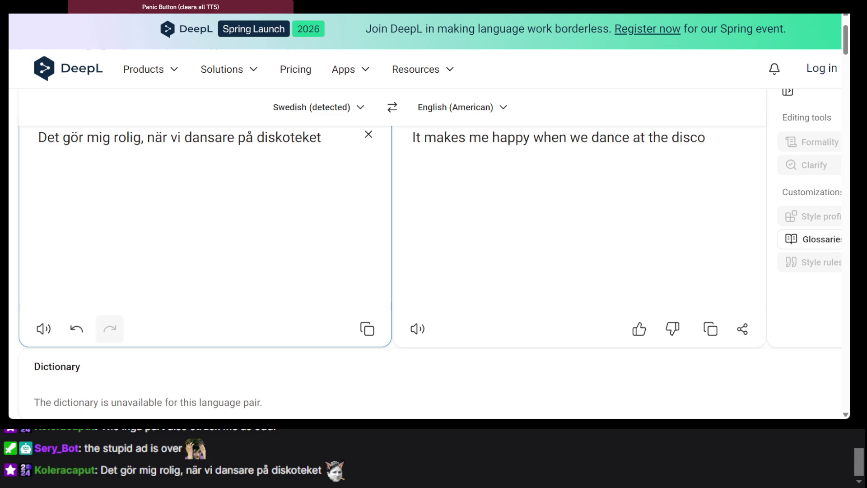
pyautogui.hotkey('alt', 'Tab')
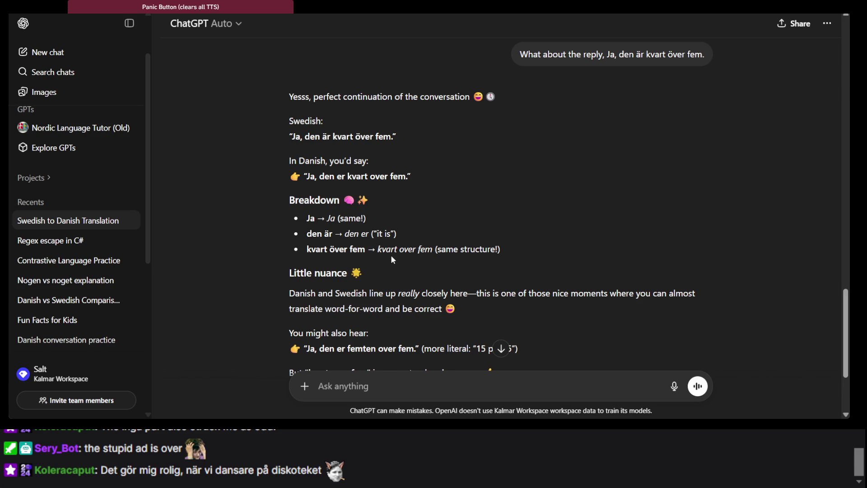
# Step: Ask ChatGPT 'What about Hur mycket är klockan?'
pyautogui.scroll(-3, 391, 255)
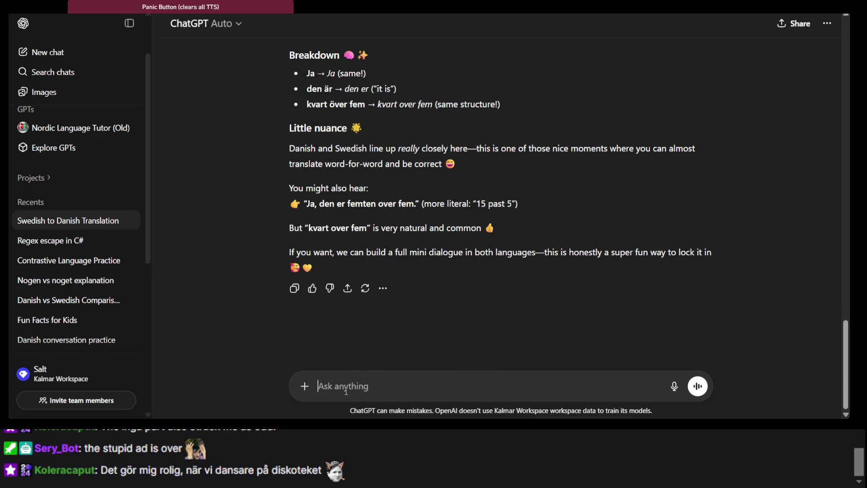
pyautogui.write('Hur mycket är klockan?')
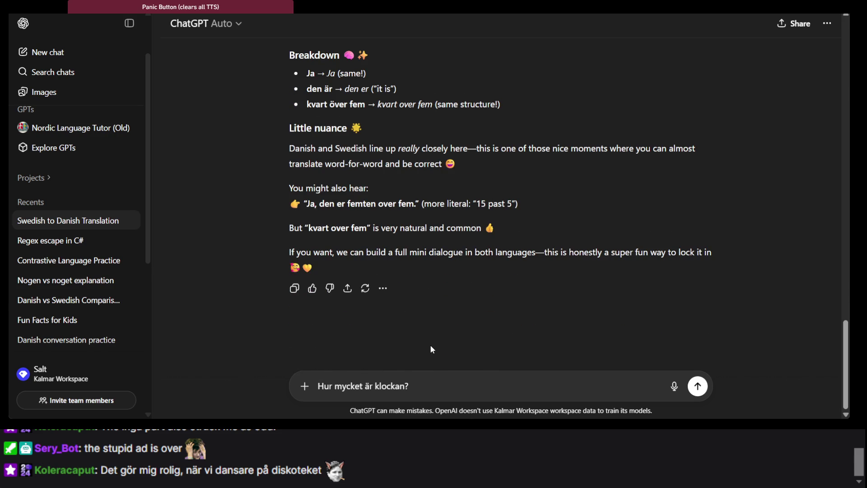
pyautogui.click(318, 386)
pyautogui.write('C')
pyautogui.press('BackSpace')
pyautogui.write('What about')
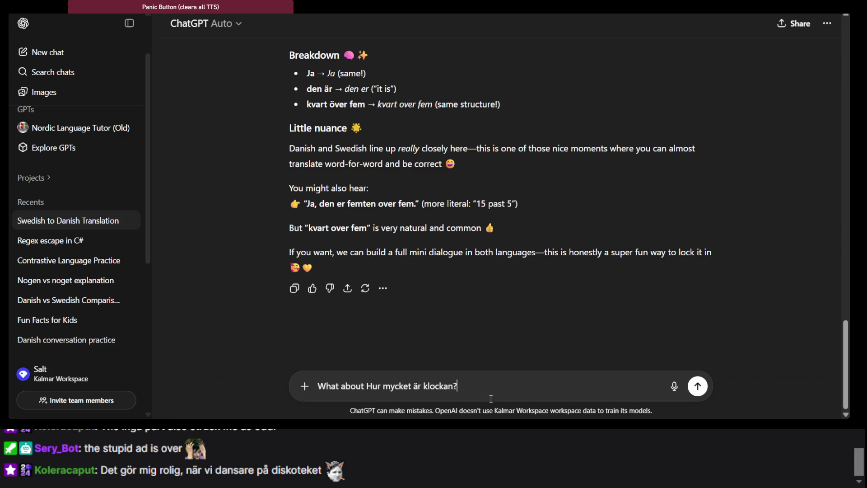
pyautogui.press('Return')
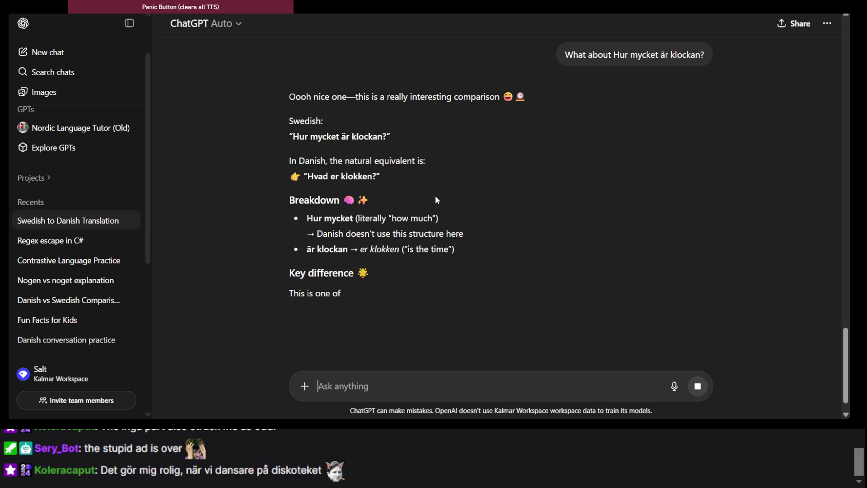
# Step: Highlight 'Hvor meget er klokken?' and the line recommending 'Hvad er klokken?' in the reply
pyautogui.scroll(-1, 351, 187)
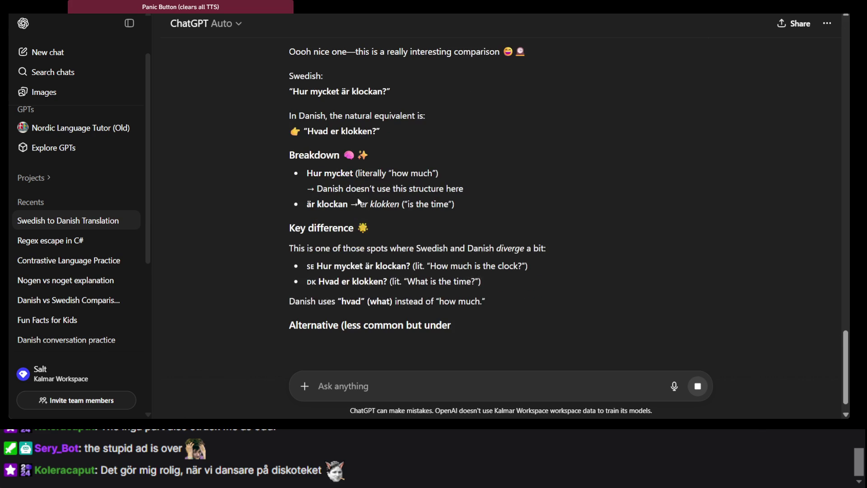
pyautogui.scroll(-3, 383, 262)
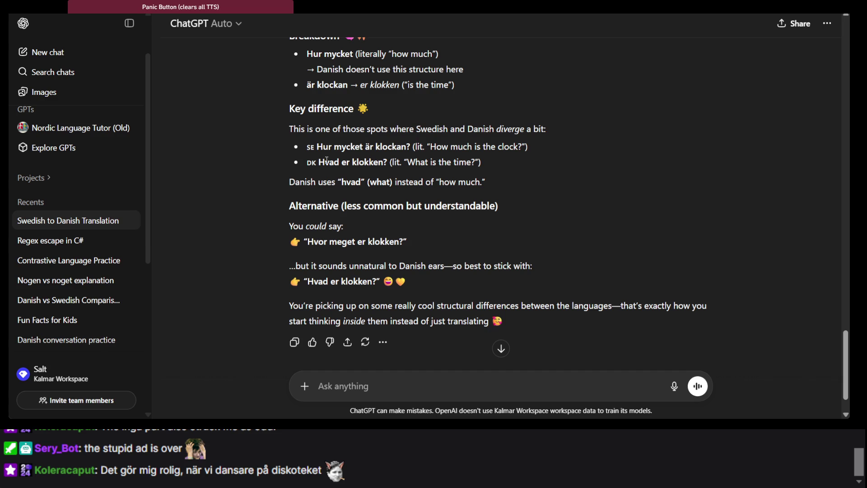
pyautogui.scroll(-1, 339, 198)
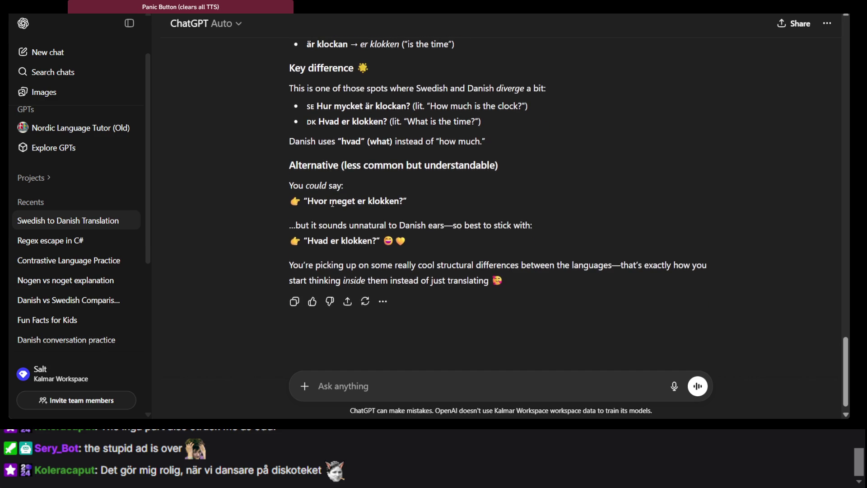
pyautogui.moveTo(303, 203); pyautogui.dragTo(427, 203)
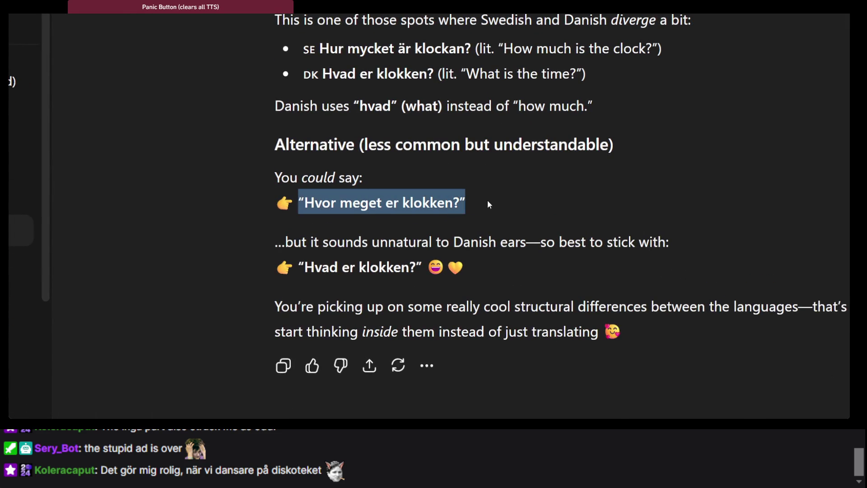
pyautogui.tripleClick(452, 254)
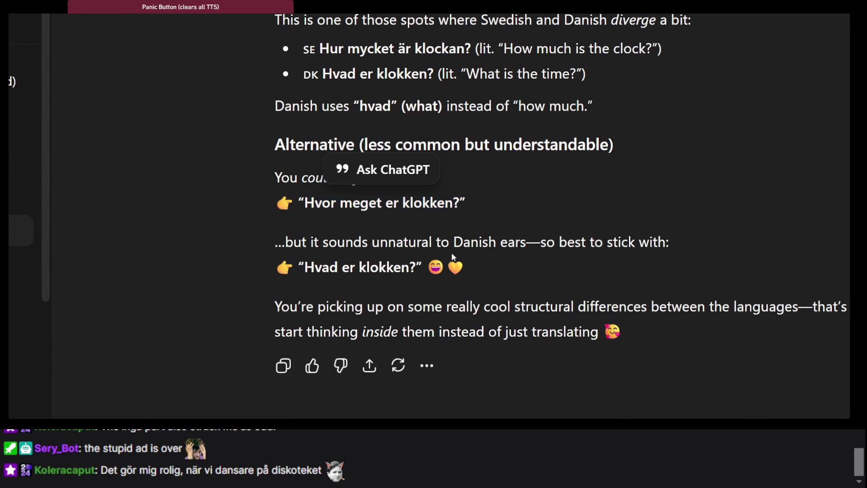
pyautogui.click(539, 318)
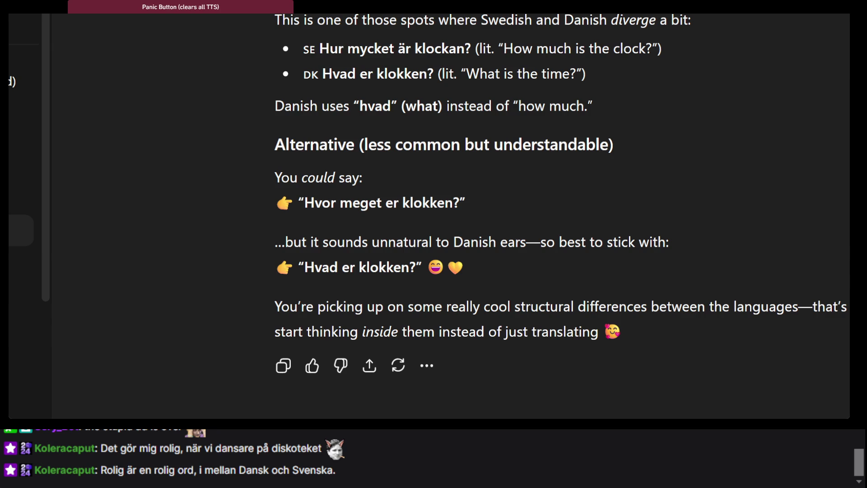
# Step: Paste 'Hon är fem i halv två' into DeepL, getting 'It's a quarter to two'
pyautogui.hotkey('alt', 'Tab')
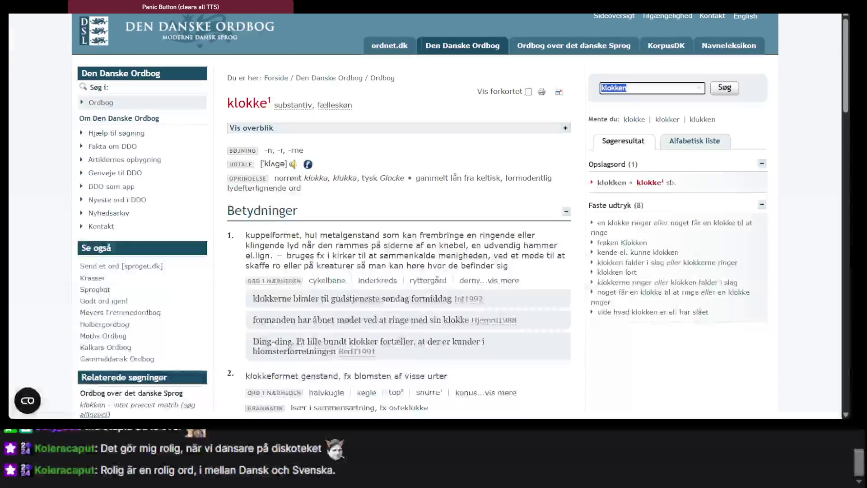
pyautogui.hotkey('ctrl', 'shift', 'n')
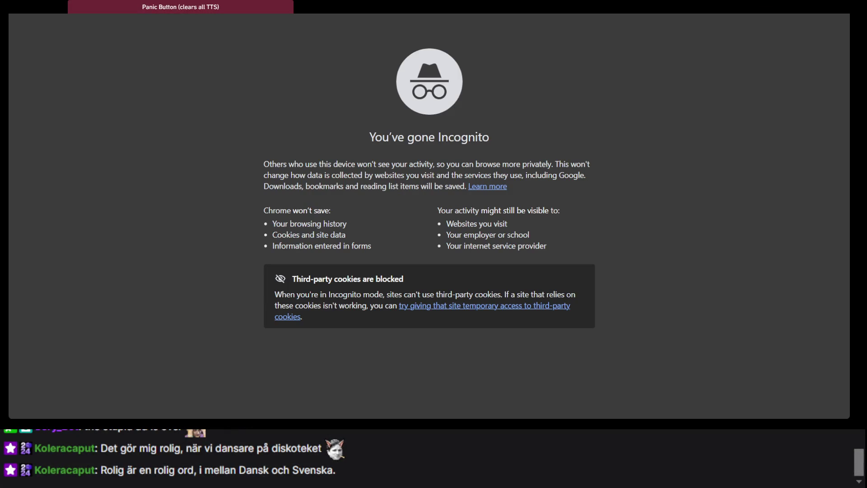
pyautogui.hotkey('alt', 'Tab')
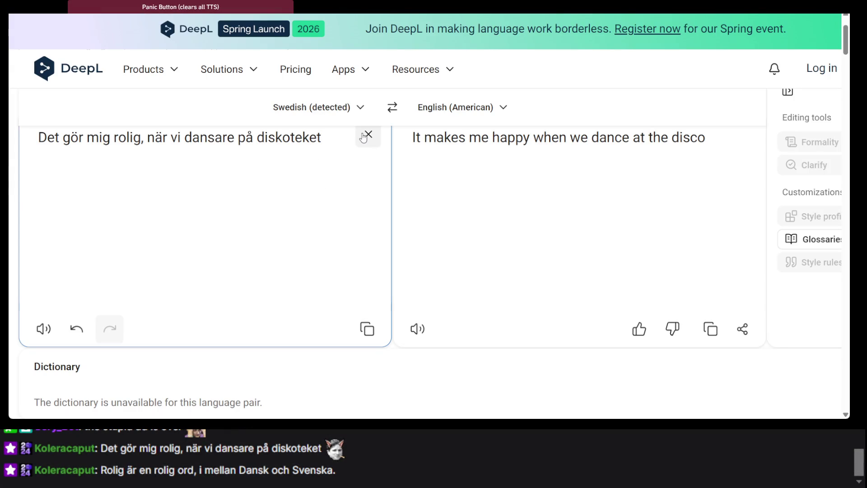
pyautogui.click(368, 134)
pyautogui.write('Hon är fem i halv två')
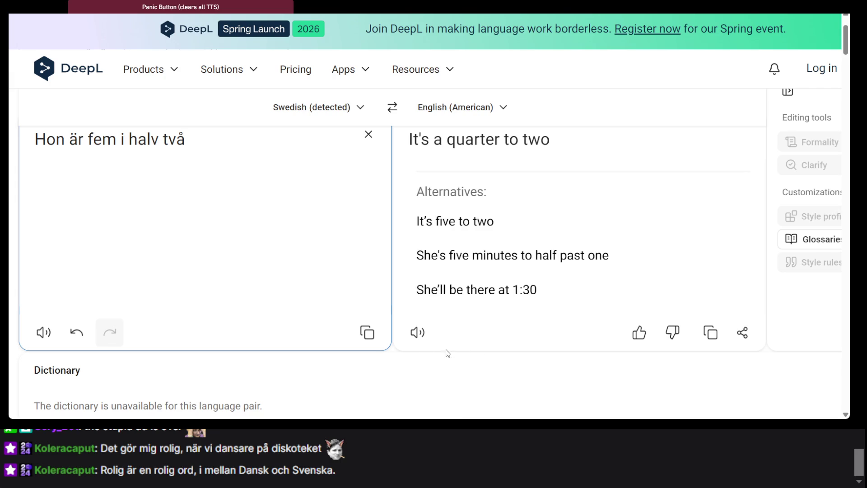
pyautogui.click(403, 348)
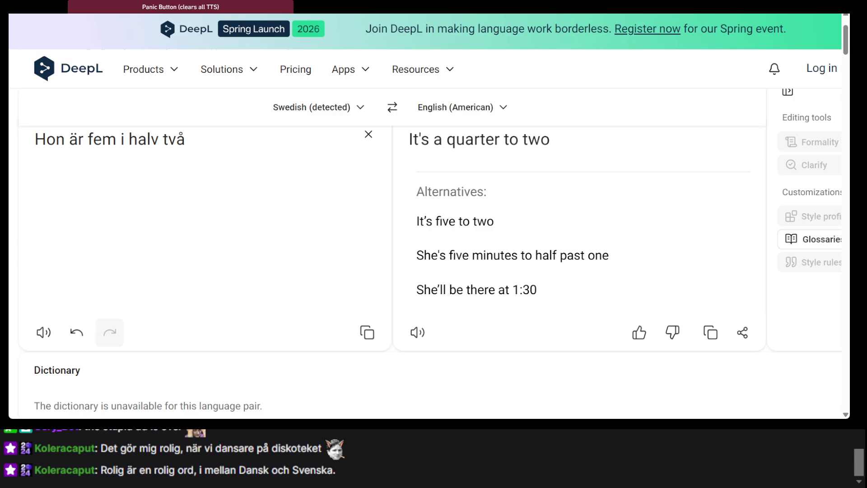
pyautogui.hotkey('alt', 'Tab')
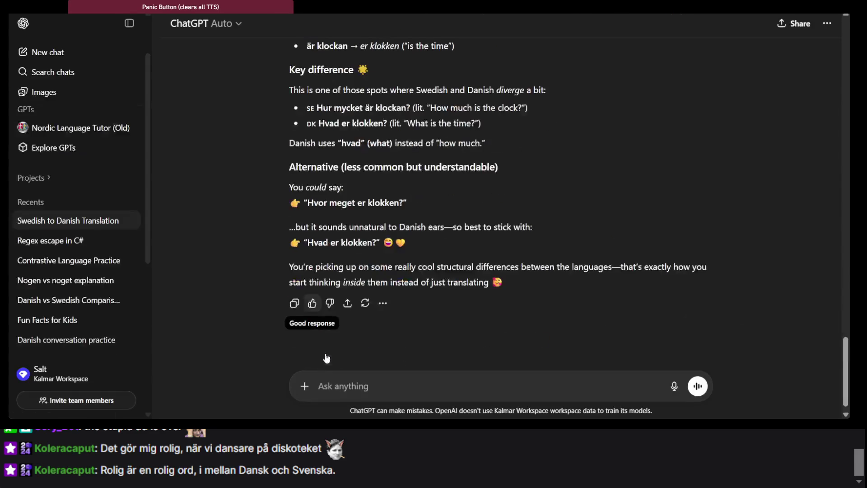
# Step: Ask ChatGPT whether Danish time can be called 'hun', like Swedish 'hon'
pyautogui.write('C')
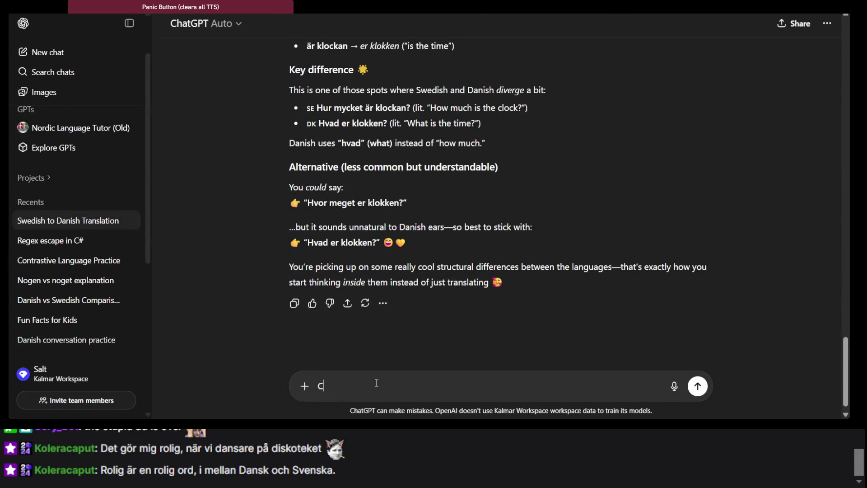
pyautogui.write('an the Danish clock b')
pyautogui.write('e referred')
pyautogui.press('BackSpace')
pyautogui.press('BackSpace')
pyautogui.press('BackSpace')
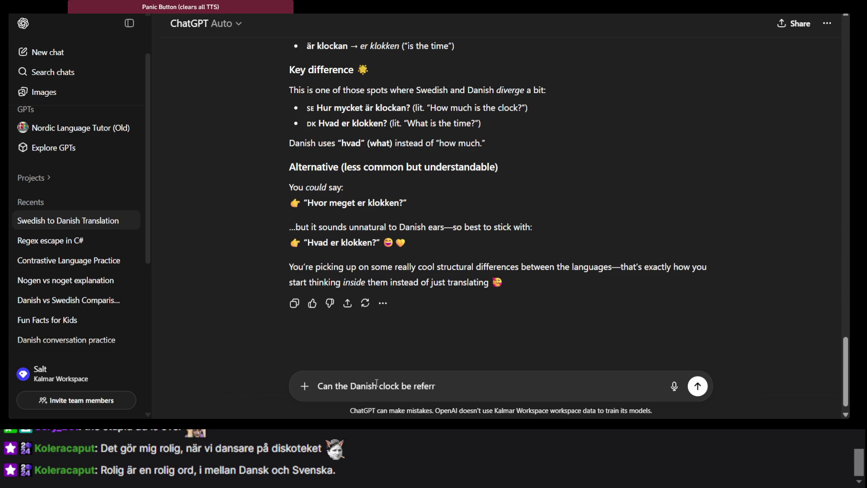
pyautogui.write('tim')
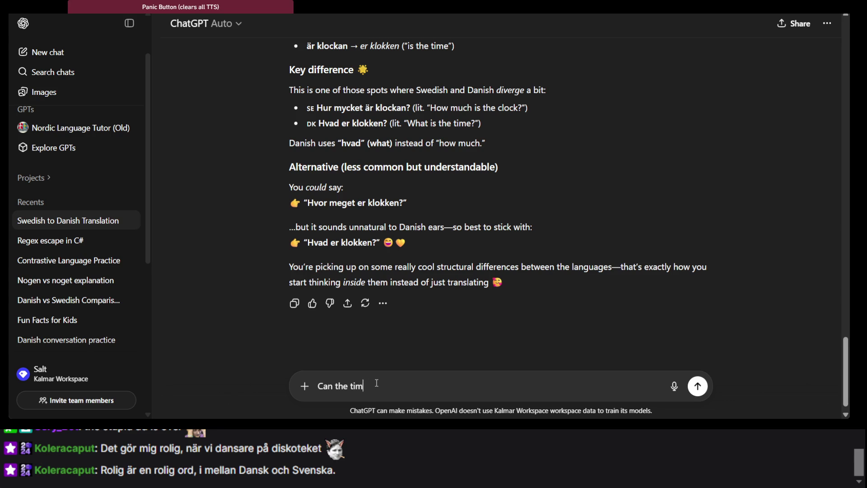
pyautogui.write('e be referred to as hun ')
pyautogui.write('in ')
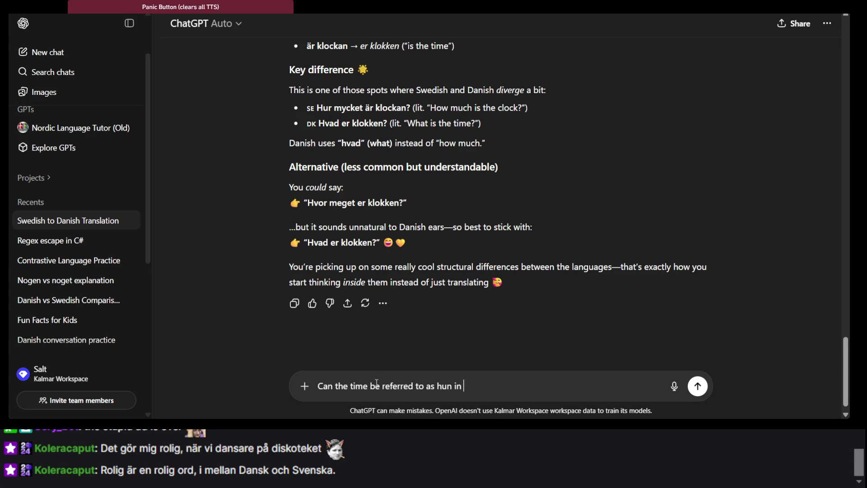
pyautogui.write('Danish just like ')
pyautogui.write('in S')
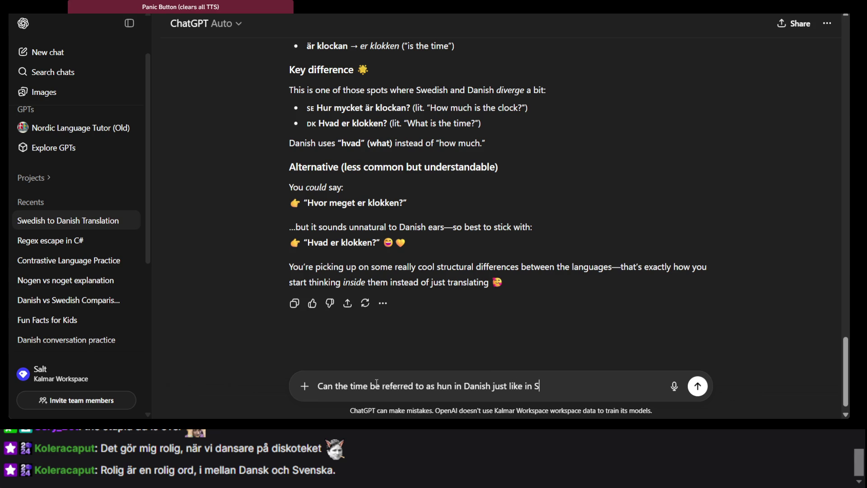
pyautogui.write('wedish it can be referre')
pyautogui.write('d to ')
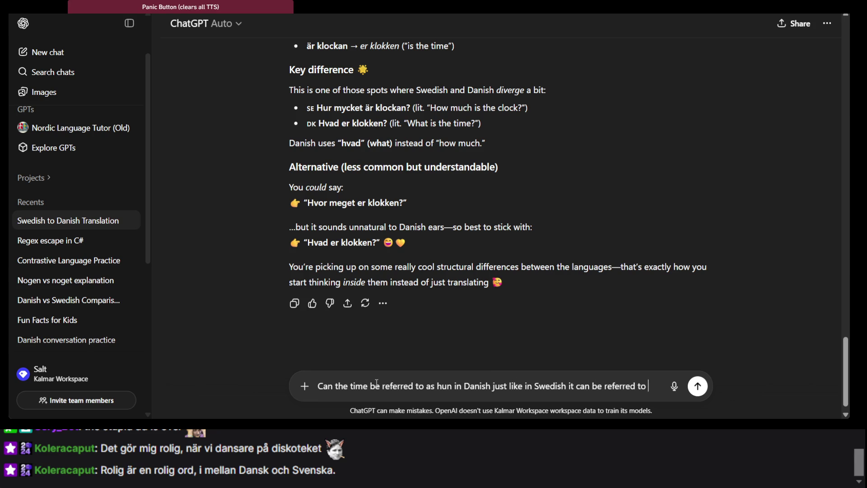
pyautogui.write('as hon?')
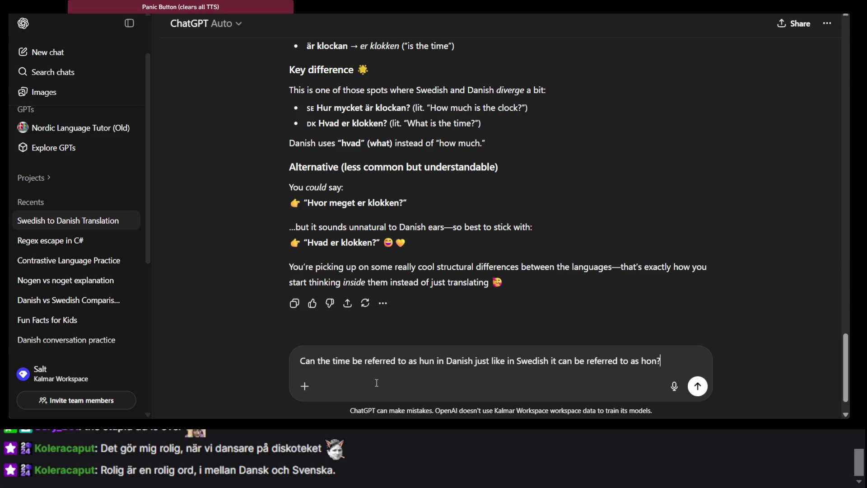
pyautogui.press('Return')
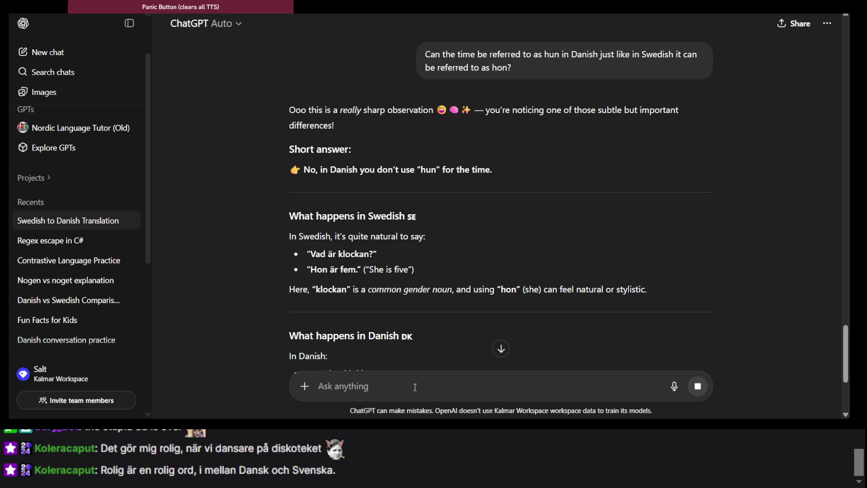
pyautogui.scroll(-4, 351, 292)
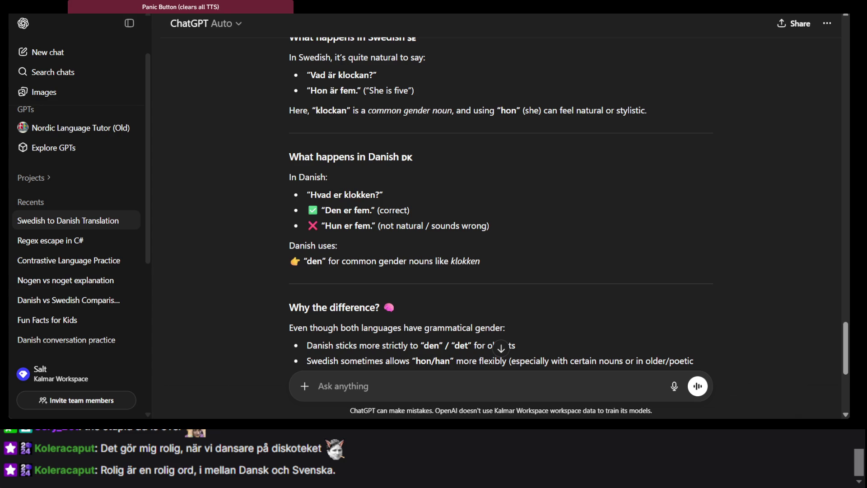
# Step: Add the line 'Hon (for time) - den' to the vocabulary notes
pyautogui.hotkey('alt', 'Tab')
pyautogui.write('Hon')
pyautogui.press('BackSpace')
pyautogui.press('BackSpace')
pyautogui.press('BackSpace')
pyautogui.press('Return')
pyautogui.write('Hon (for time) =')
pyautogui.press('BackSpace')
pyautogui.press('BackSpace')
pyautogui.write('- hun')
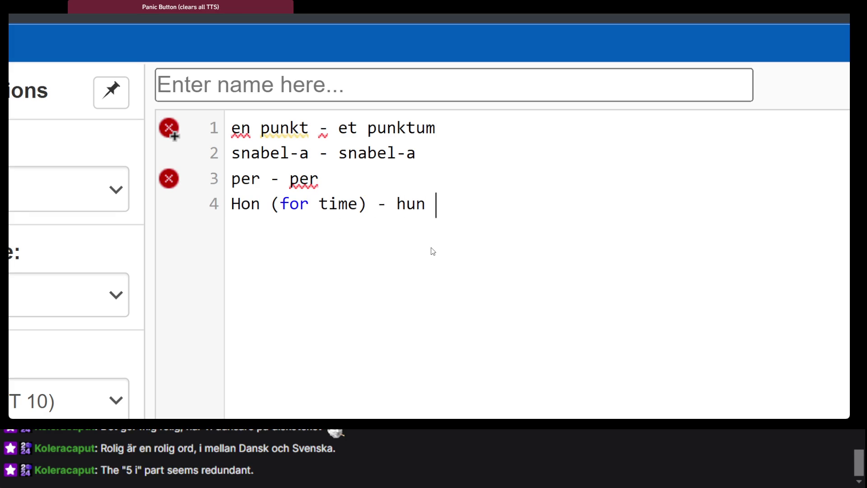
pyautogui.press('BackSpace')
pyautogui.press('BackSpace')
pyautogui.press('BackSpace')
pyautogui.write('den')
pyautogui.press('BackSpace')
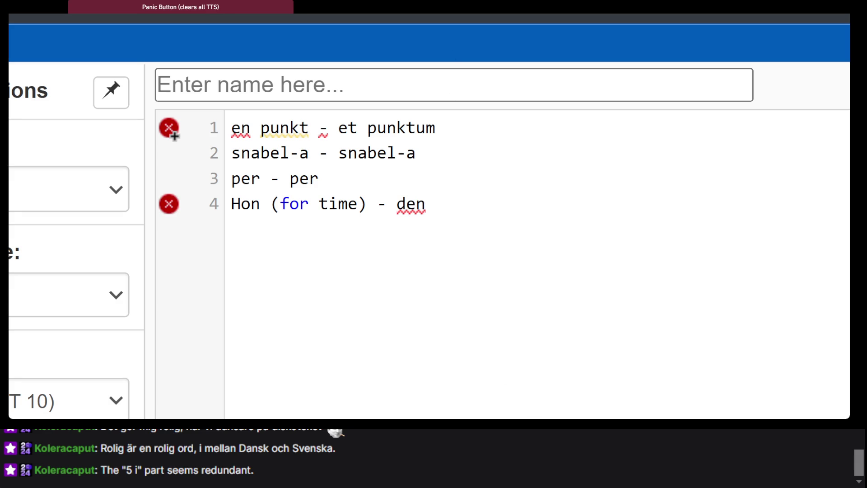
pyautogui.hotkey('alt', 'Tab')
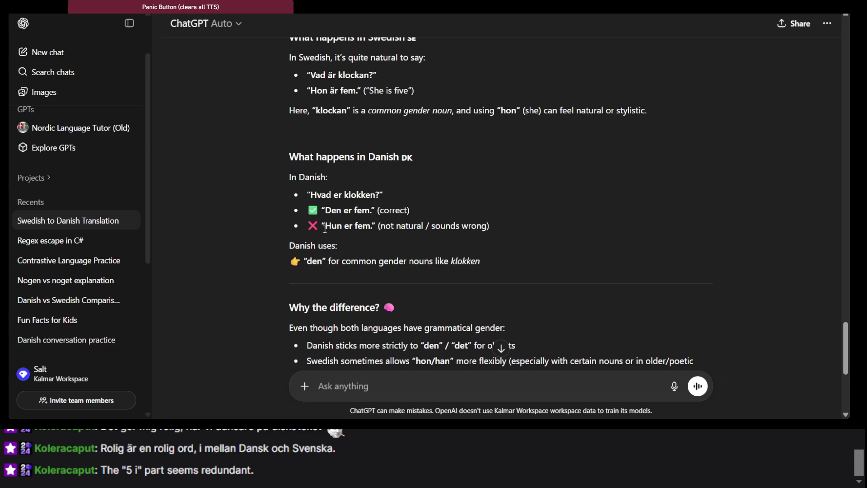
pyautogui.tripleClick(325, 229)
pyautogui.click(372, 270)
pyautogui.scroll(-5, 643, 174)
pyautogui.scroll(7, 643, 174)
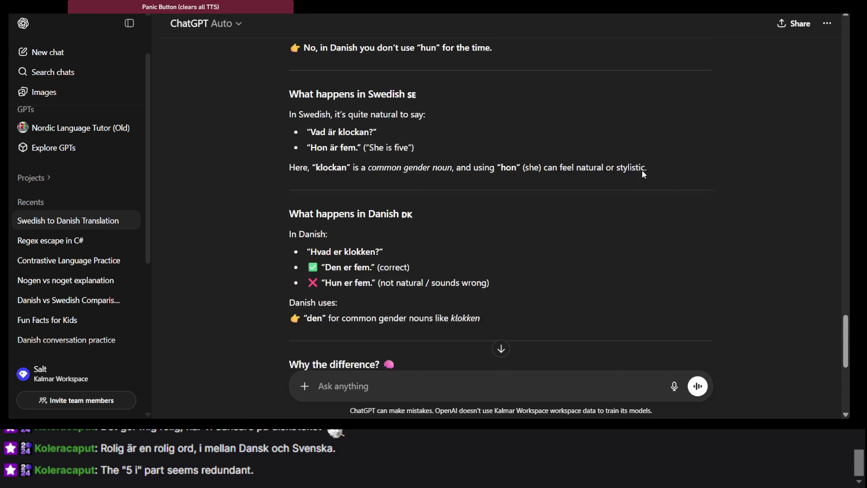
pyautogui.scroll(-6, 643, 174)
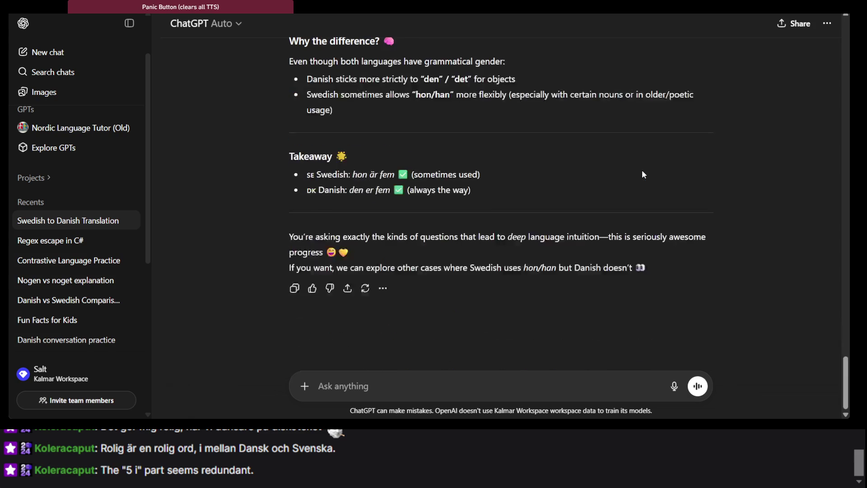
pyautogui.scroll(4, 643, 174)
pyautogui.scroll(2, 643, 175)
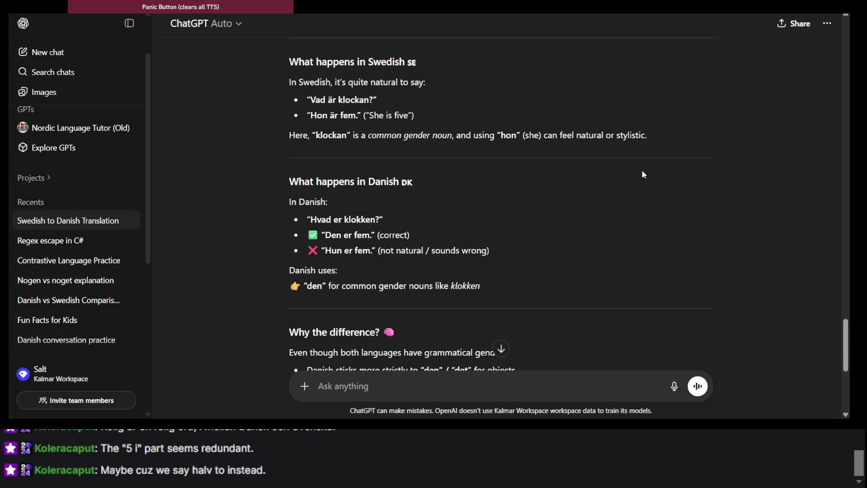
pyautogui.scroll(3, 643, 175)
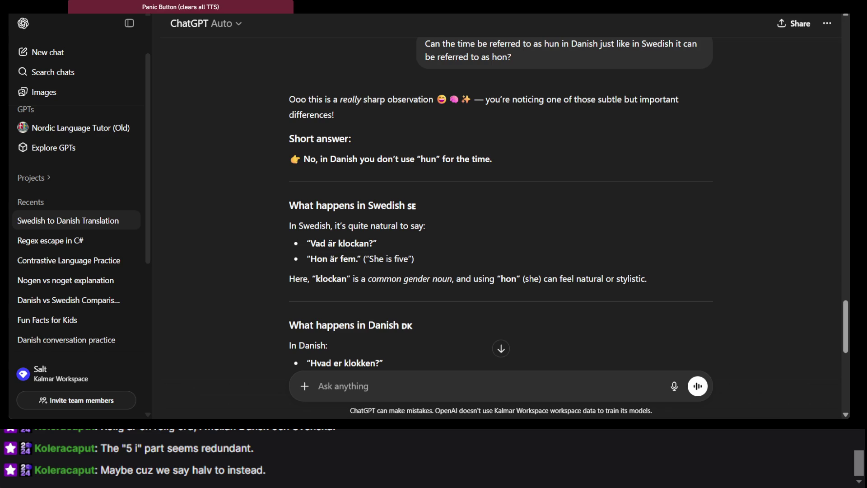
pyautogui.scroll(-10, 473, 293)
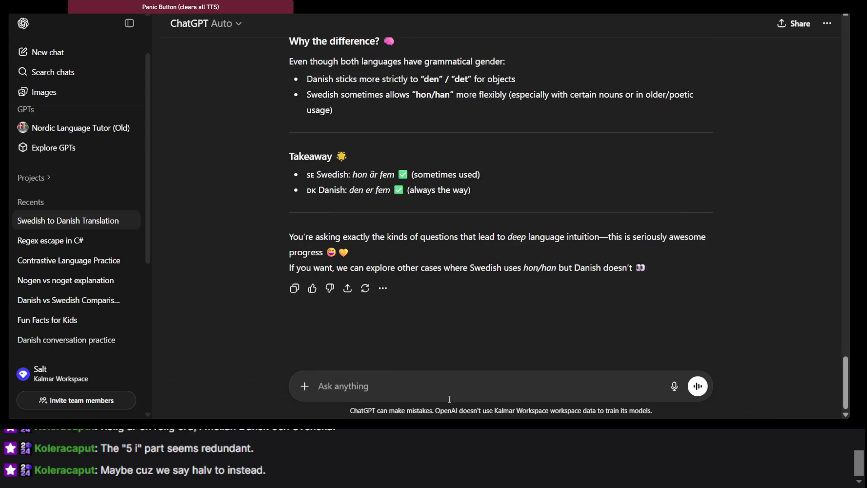
pyautogui.scroll(10, 436, 309)
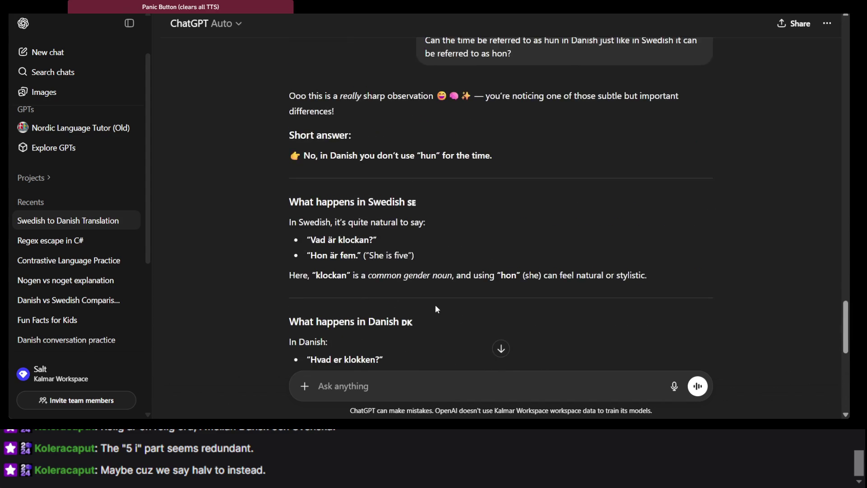
pyautogui.scroll(3, 434, 304)
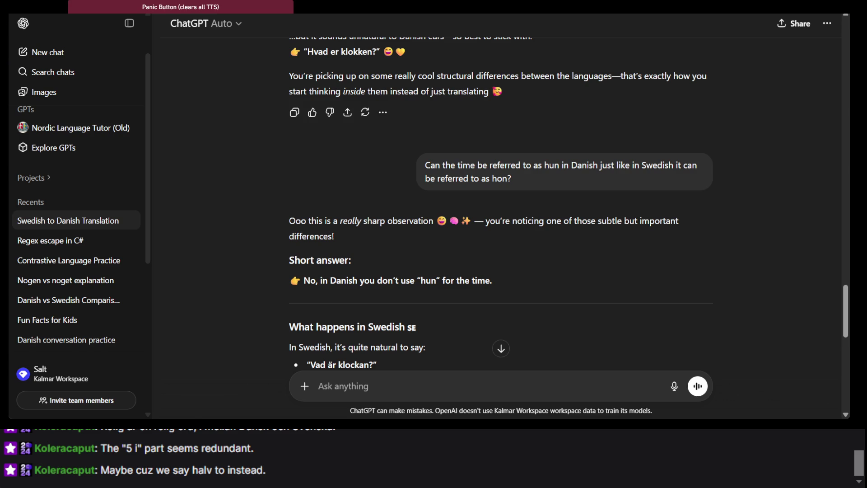
# Step: Paste 'Hon är fem i halv två (13.25)' as line 6 of the notes and select parts of it
pyautogui.hotkey('alt', 'Tab')
pyautogui.press('Return')
pyautogui.press('Return')
pyautogui.write('Hon är fem i halv två (13.25)')
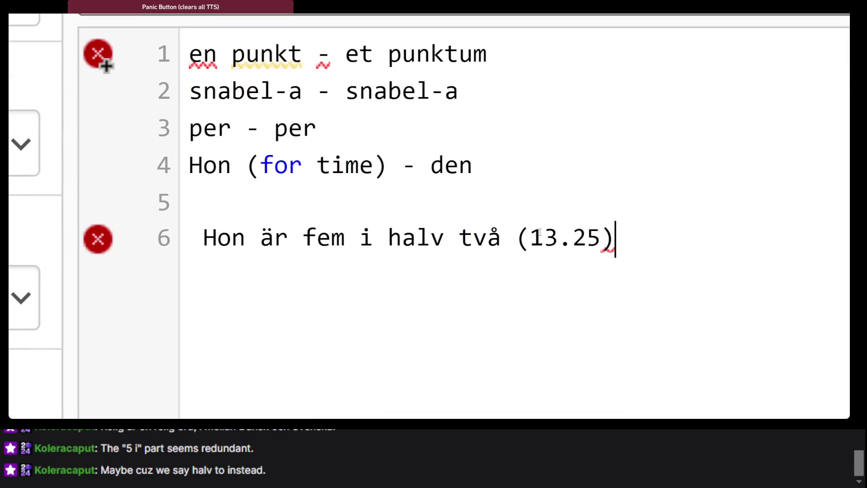
pyautogui.moveTo(539, 232); pyautogui.dragTo(616, 247)
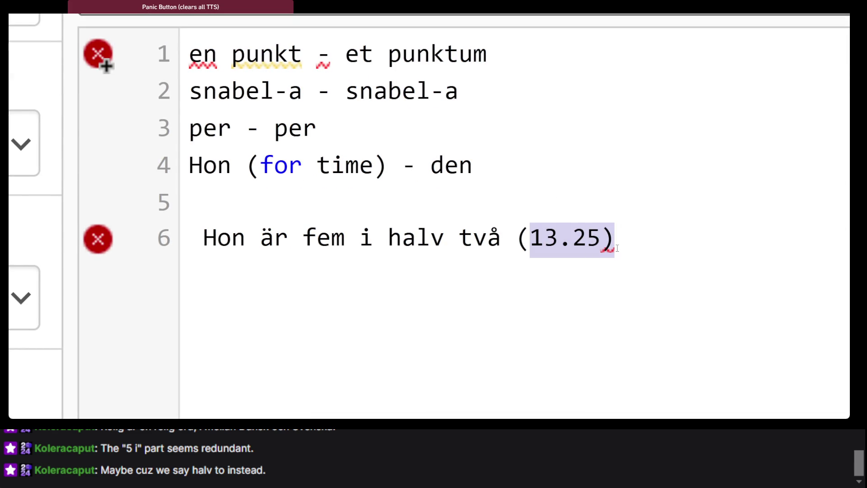
pyautogui.moveTo(474, 238); pyautogui.dragTo(559, 238)
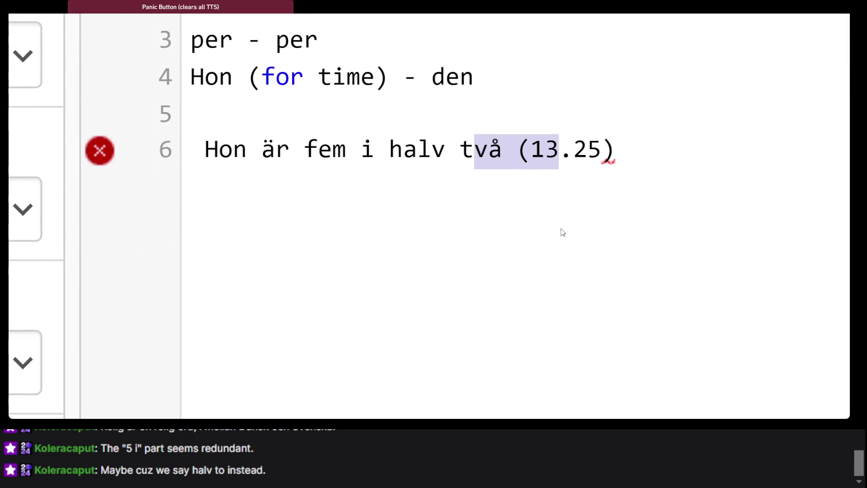
pyautogui.tripleClick(587, 156)
pyautogui.click(586, 156)
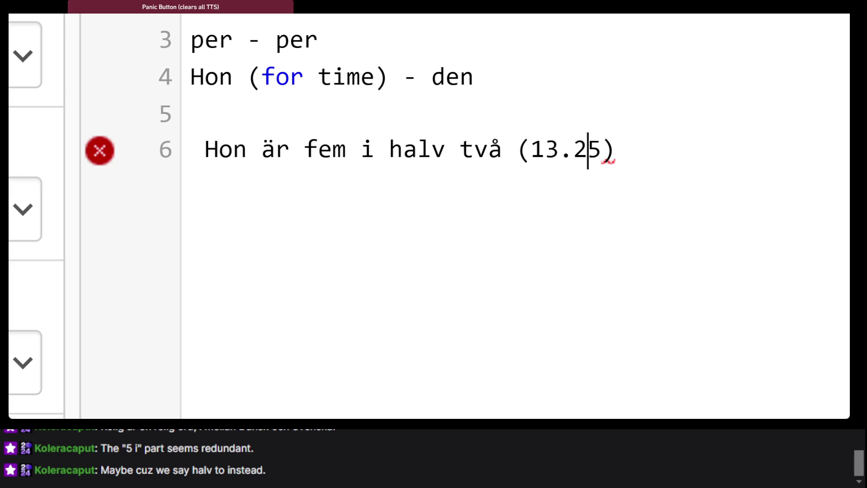
pyautogui.hotkey('alt', 'Tab')
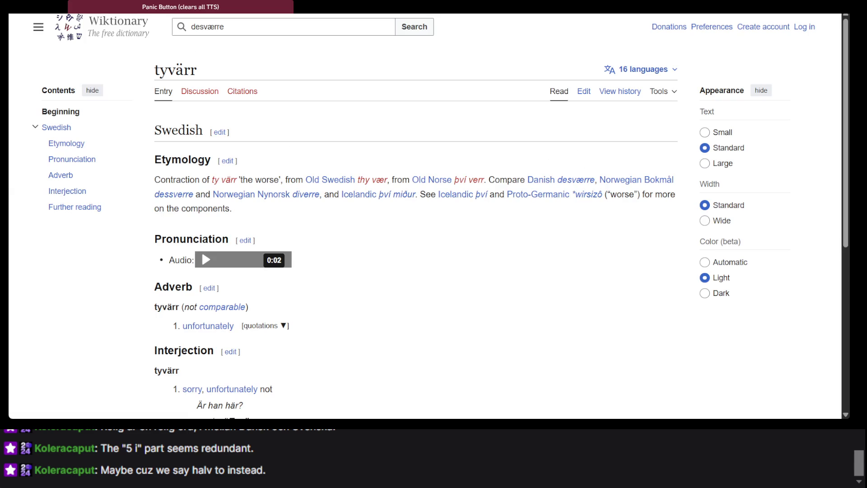
# Step: View Den Danske Ordbog's 'ingen' entry at normal zoom, then move on to the Dansk i ørerne tab
pyautogui.hotkey('alt', 'Tab')
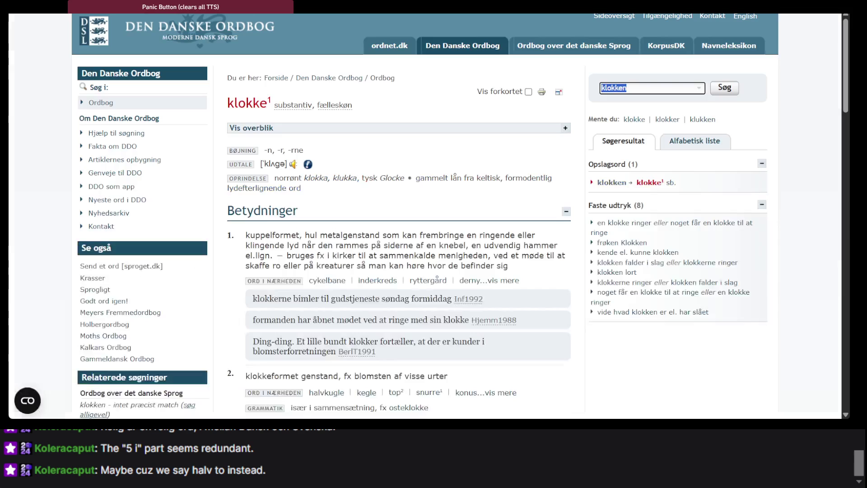
pyautogui.hotkey('ctrl', 'shift', 'n')
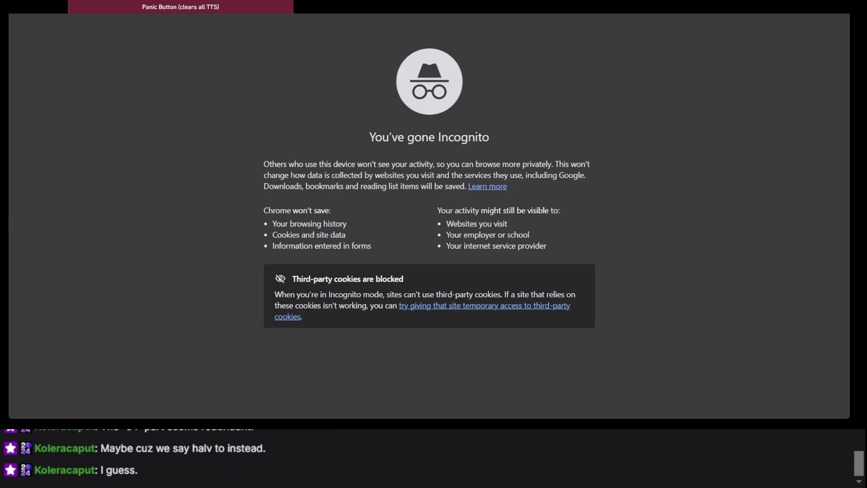
pyautogui.press('Return')
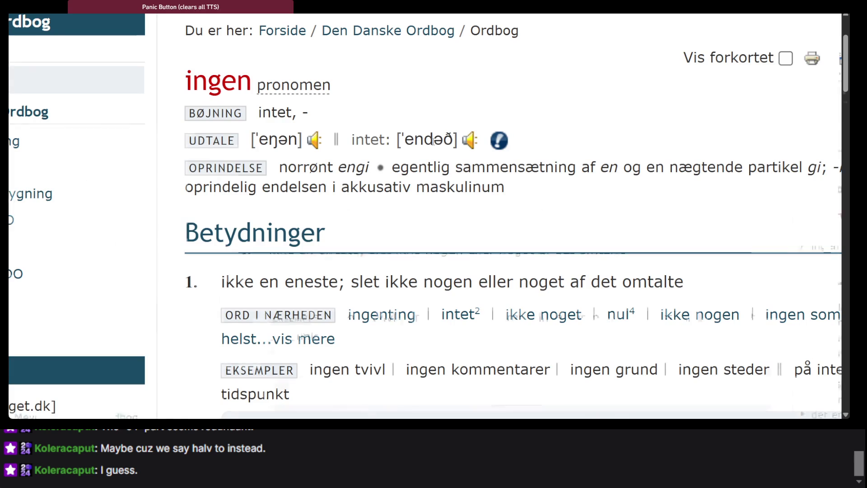
pyautogui.hotkey('ctrl', '0')
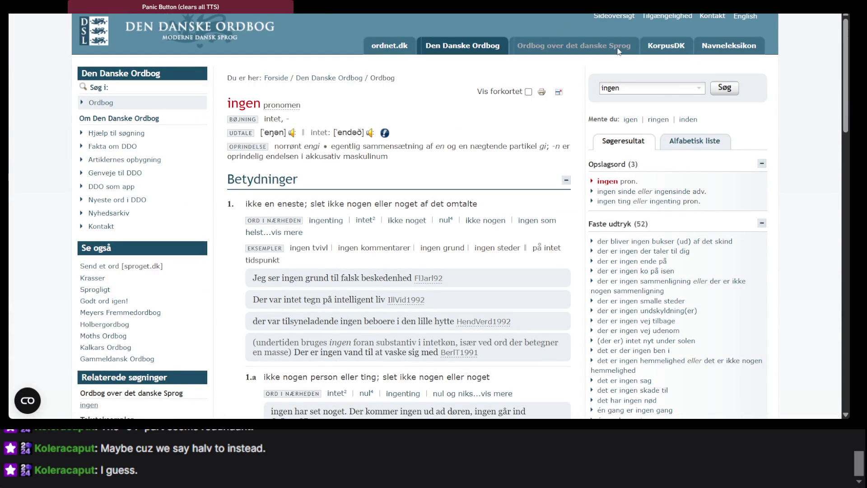
pyautogui.hotkey('ctrl', 'Tab')
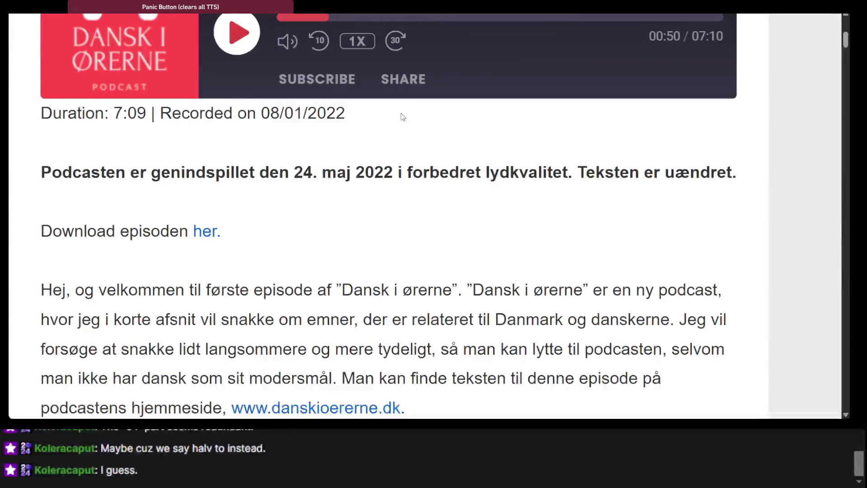
# Step: Resume episode #1 and skip ahead through 02:21, 03:16, 03:40 and 04:26 to 05:00
pyautogui.scroll(3, 403, 117)
pyautogui.press('space')
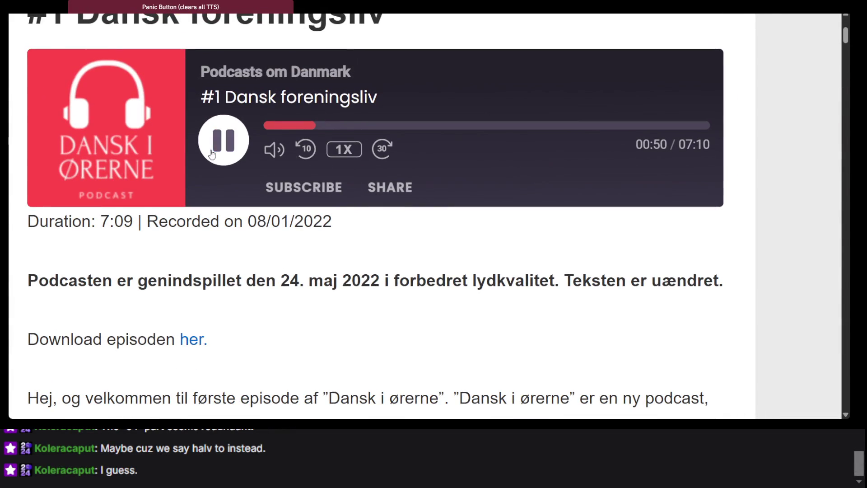
pyautogui.click(410, 125)
pyautogui.click(224, 152)
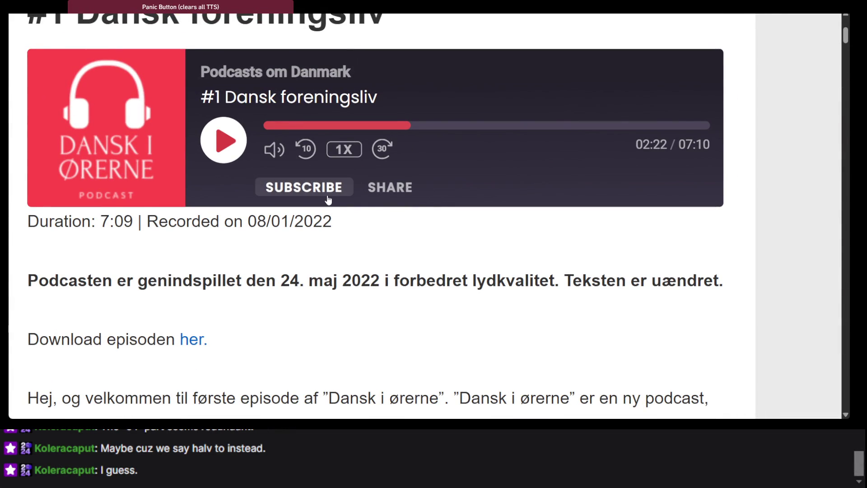
pyautogui.click(241, 143)
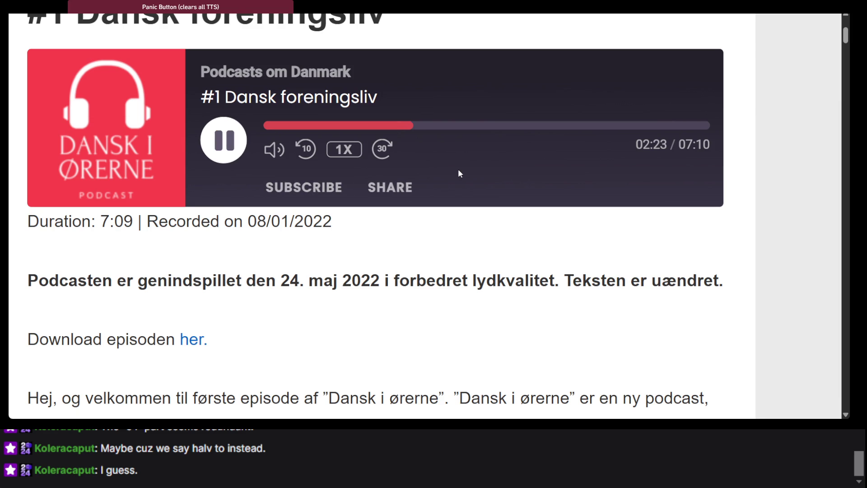
pyautogui.click(467, 126)
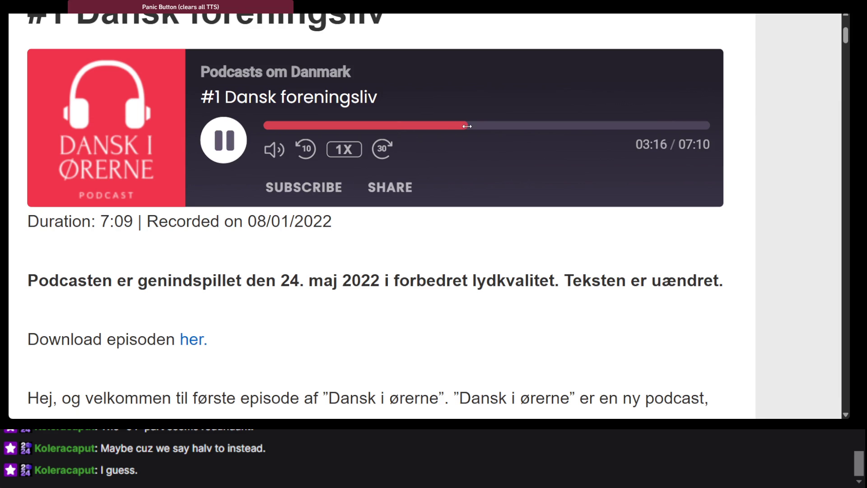
pyautogui.click(491, 126)
pyautogui.click(539, 126)
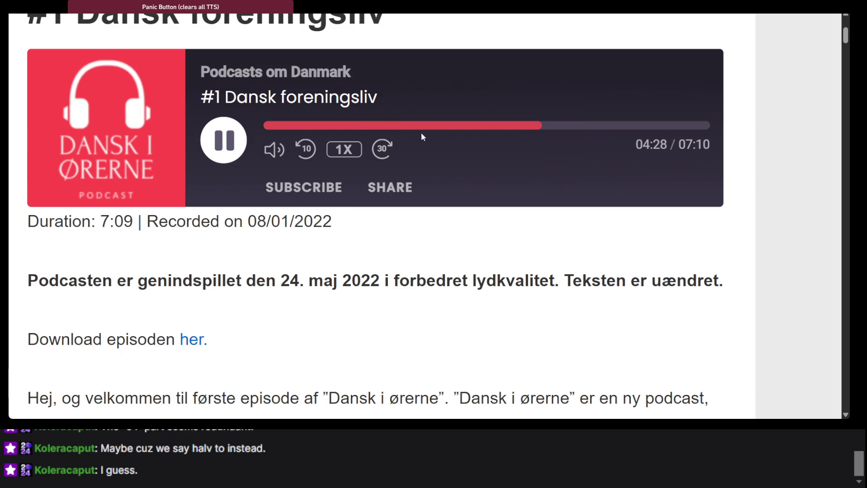
pyautogui.click(576, 126)
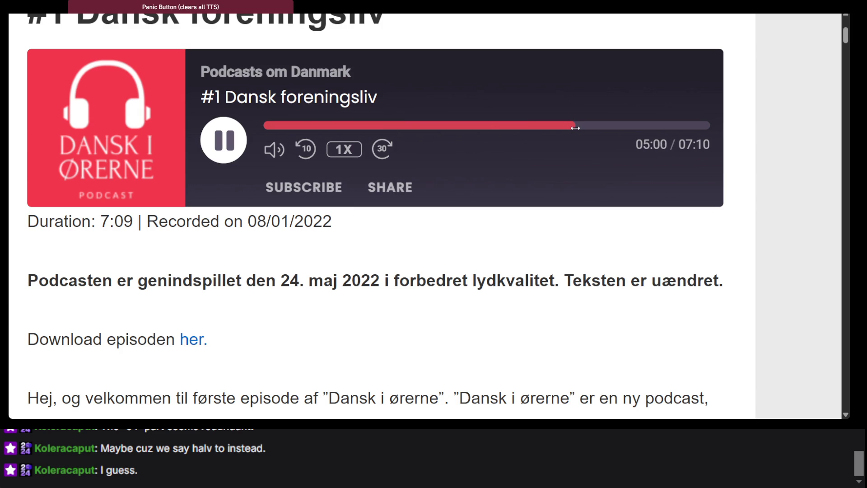
# Step: After pausing at 05:08, replay from 04:59 with a brief pause at 05:07
pyautogui.click(237, 151)
pyautogui.click(236, 151)
pyautogui.click(305, 149)
pyautogui.scroll(1, 491, 147)
pyautogui.scroll(3, 491, 147)
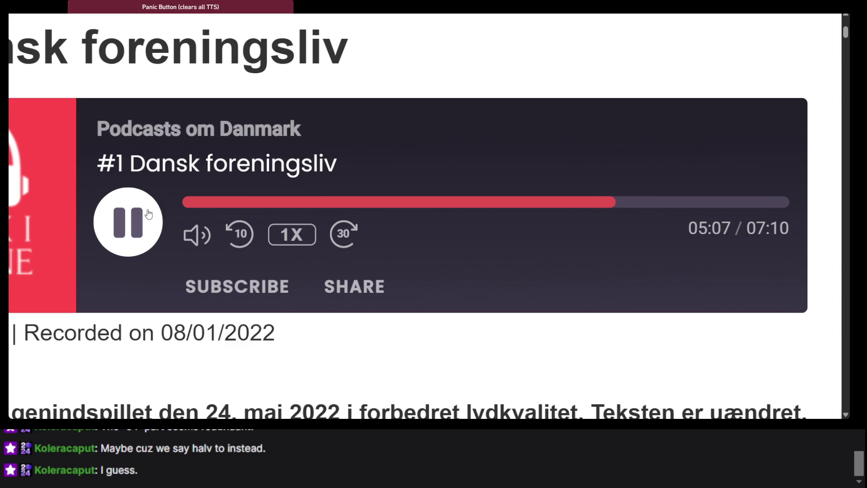
pyautogui.click(148, 214)
pyautogui.click(149, 214)
# Step: Rewind from 05:10 to 05:00, replay to 05:10 and pause, then reset the page zoom
pyautogui.press('space')
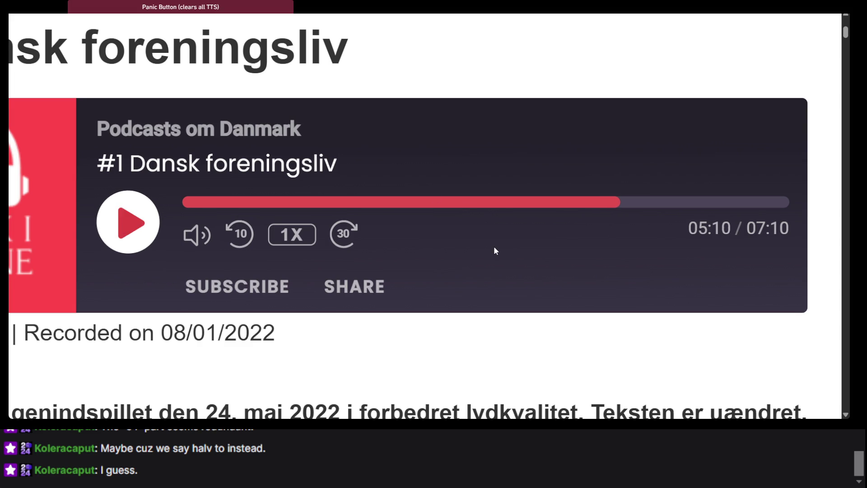
pyautogui.press('Left')
pyautogui.press('space')
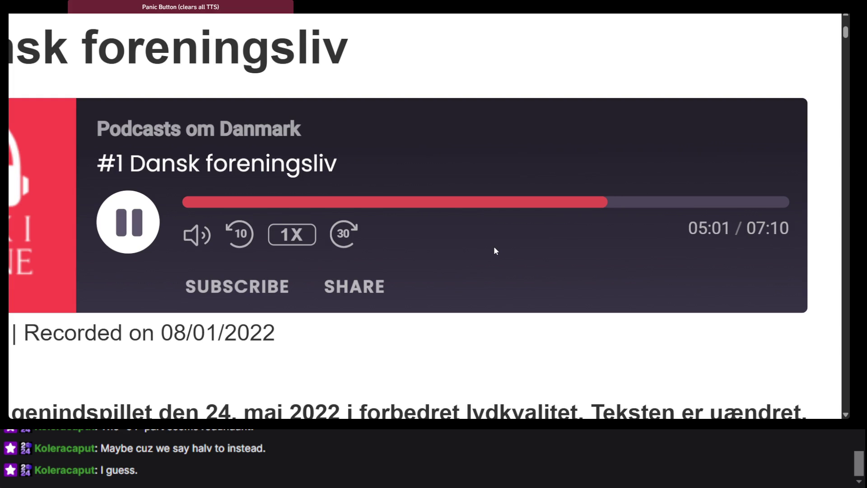
pyautogui.press('space')
pyautogui.press('space')
pyautogui.press('space')
pyautogui.press('space')
pyautogui.press('space')
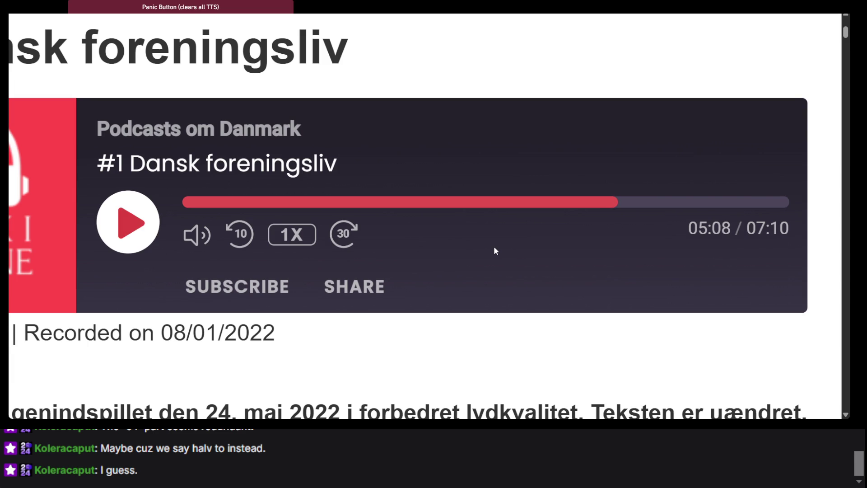
pyautogui.press('space')
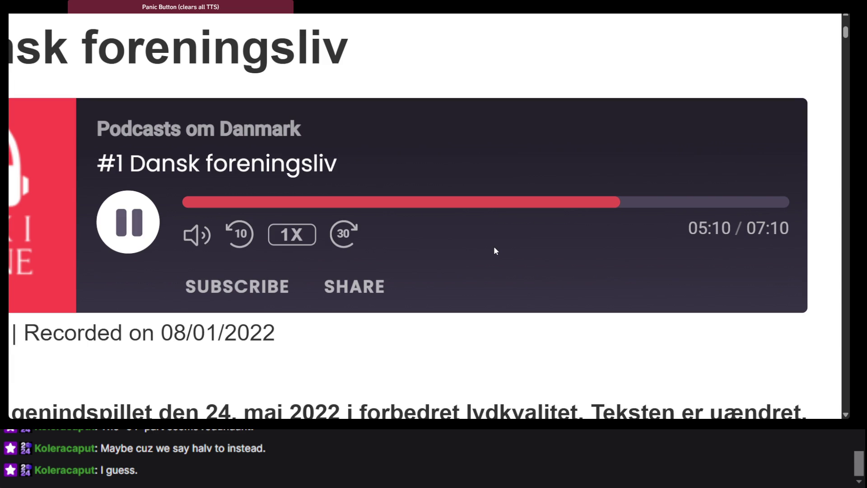
pyautogui.press('space')
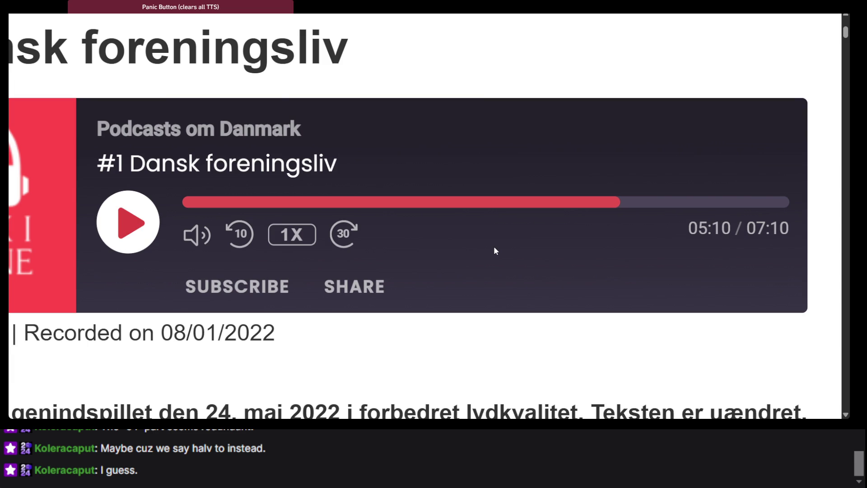
pyautogui.hotkey('ctrl', '0')
# Step: Scroll through the transcript and mark the sentence about the first associations
pyautogui.scroll(-10, 494, 248)
pyautogui.scroll(-5, 495, 248)
pyautogui.scroll(2, 356, 170)
pyautogui.scroll(3, 300, 67)
pyautogui.scroll(-4, 359, 144)
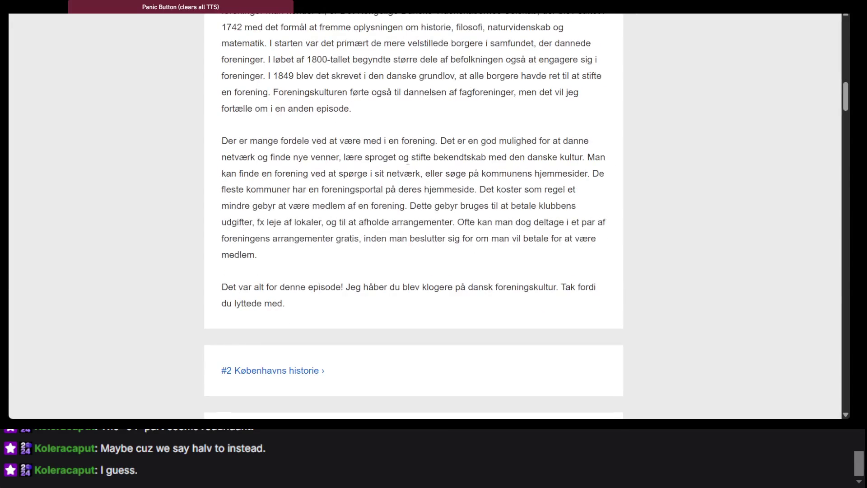
pyautogui.scroll(4, 288, 159)
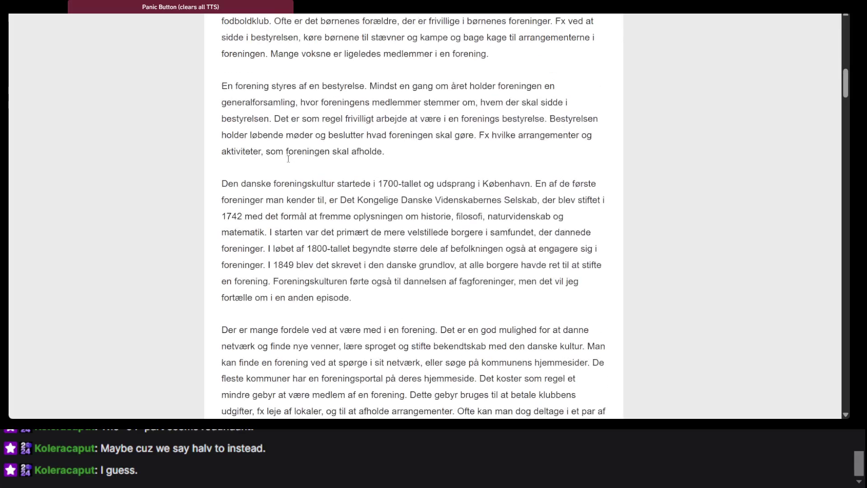
pyautogui.scroll(2, 363, 86)
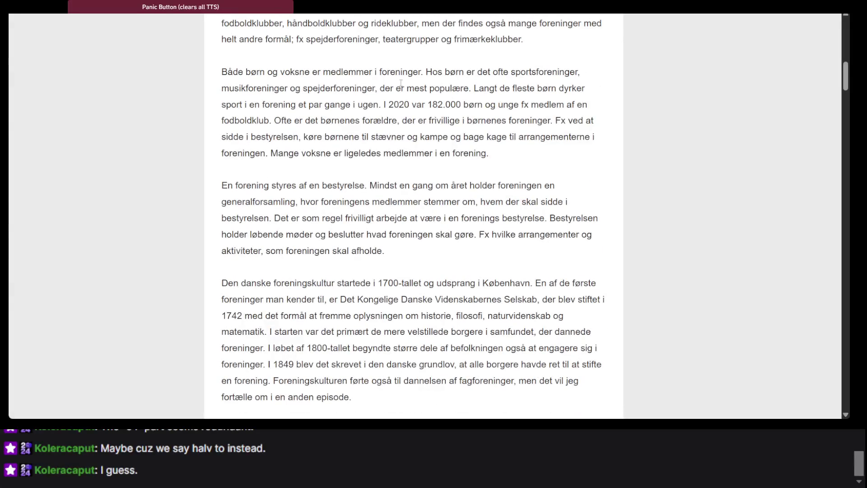
pyautogui.scroll(-2, 374, 162)
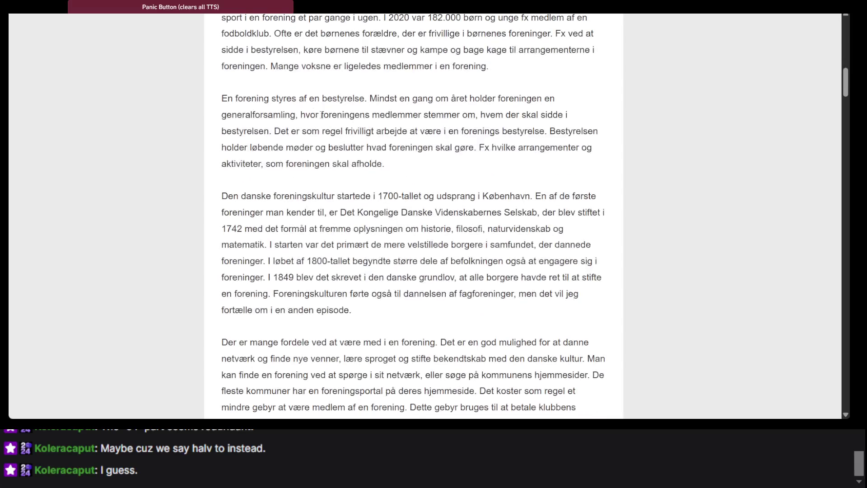
pyautogui.scroll(-2, 295, 149)
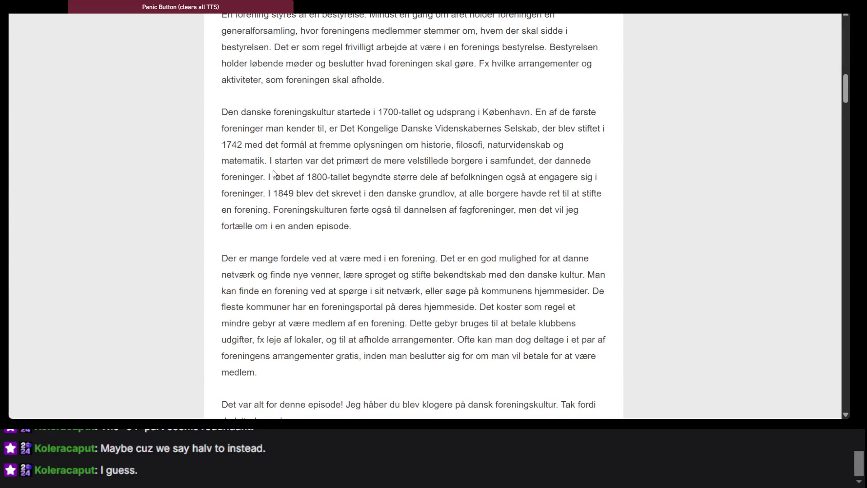
pyautogui.moveTo(264, 159); pyautogui.dragTo(334, 188)
pyautogui.click(334, 187)
# Step: Enlarge the page text and select the word 'borgere' in the transcript
pyautogui.hotkey('ctrl', '+')
pyautogui.hotkey('ctrl', '+')
pyautogui.hotkey('ctrl', '+')
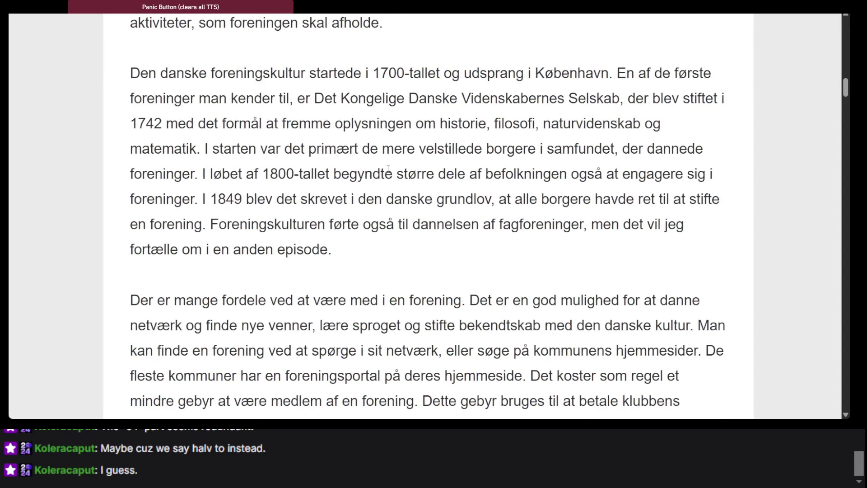
pyautogui.doubleClick(486, 146)
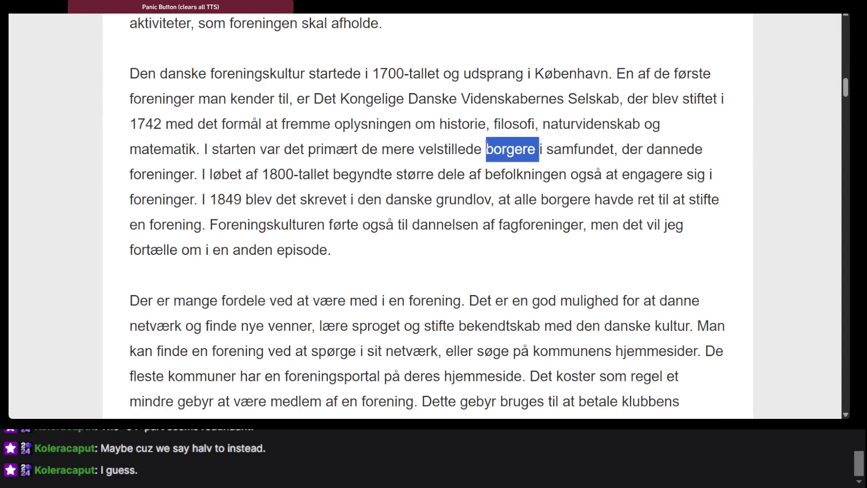
pyautogui.scroll(10, 445, 143)
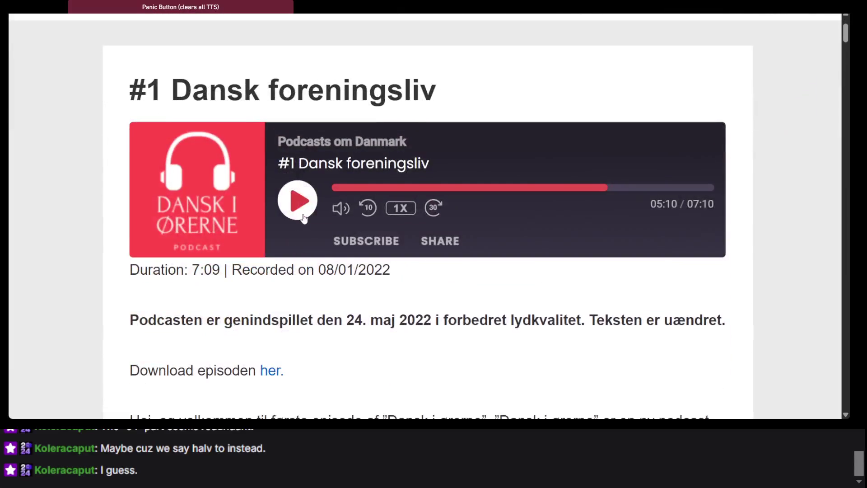
# Step: Play the episode from 05:10 in short bursts, pausing around 05:12 and 05:16
pyautogui.click(304, 220)
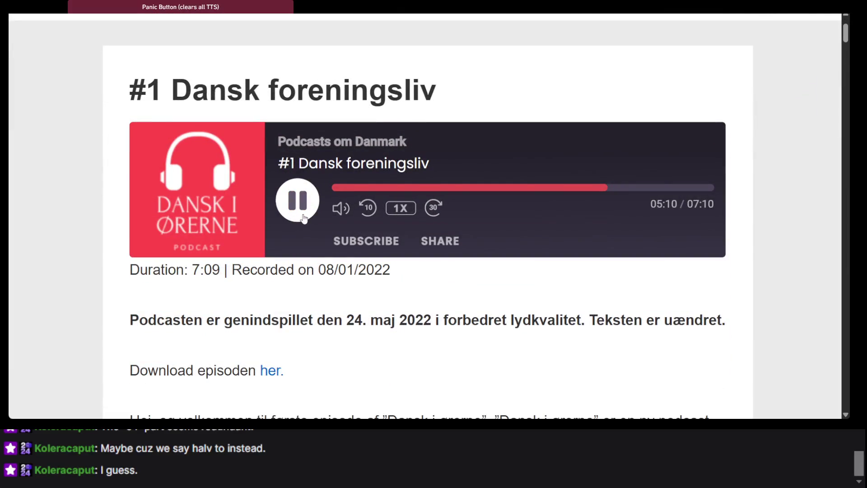
pyautogui.click(304, 220)
pyautogui.click(304, 220)
pyautogui.click(304, 219)
pyautogui.click(304, 219)
pyautogui.click(304, 218)
pyautogui.click(304, 218)
pyautogui.click(304, 218)
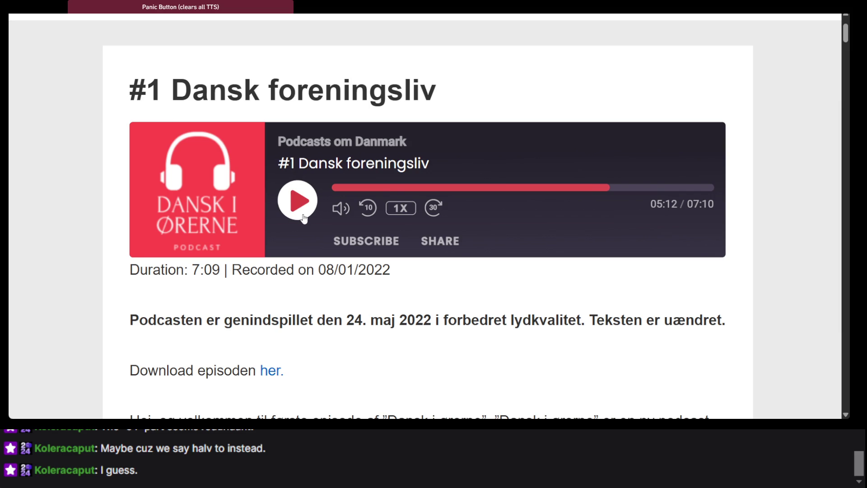
pyautogui.click(304, 218)
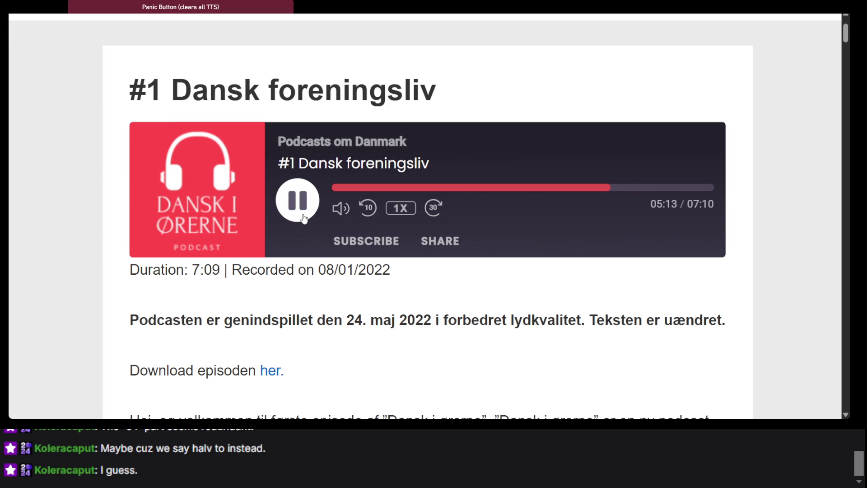
pyautogui.click(304, 218)
pyautogui.click(304, 218)
# Step: Rewind from 05:22 back to 05:12 and replay to 05:22
pyautogui.click(303, 216)
pyautogui.click(303, 216)
pyautogui.press('Left')
pyautogui.click(303, 217)
pyautogui.click(302, 217)
pyautogui.click(303, 218)
# Step: Scroll down to the 'borgere' sentence at normal text size and back up to the player
pyautogui.scroll(-10, 332, 178)
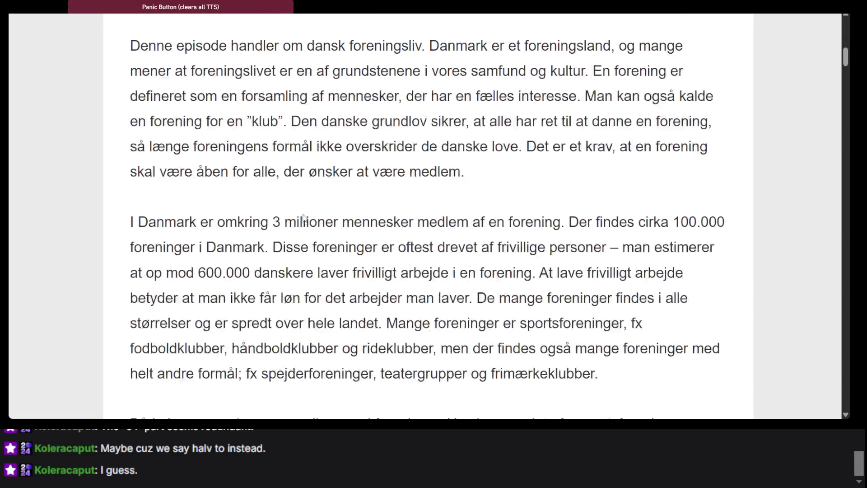
pyautogui.scroll(-8, 262, 138)
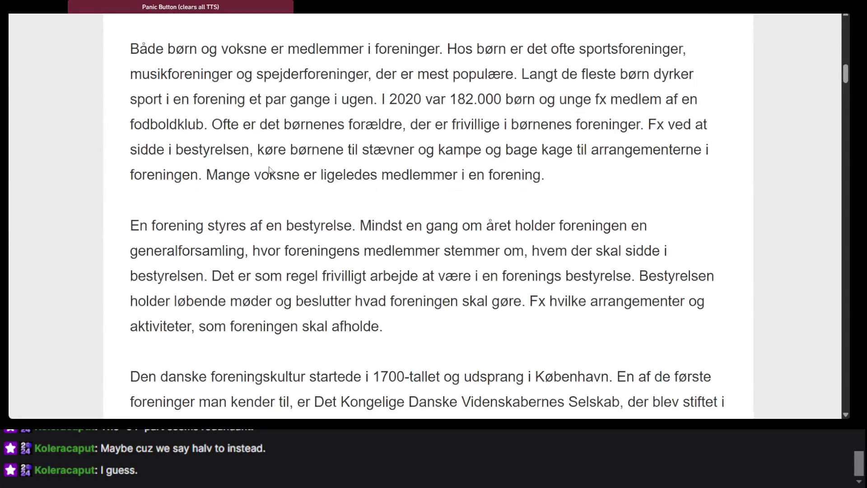
pyautogui.hotkey('ctrl', '0')
pyautogui.scroll(-5, 271, 170)
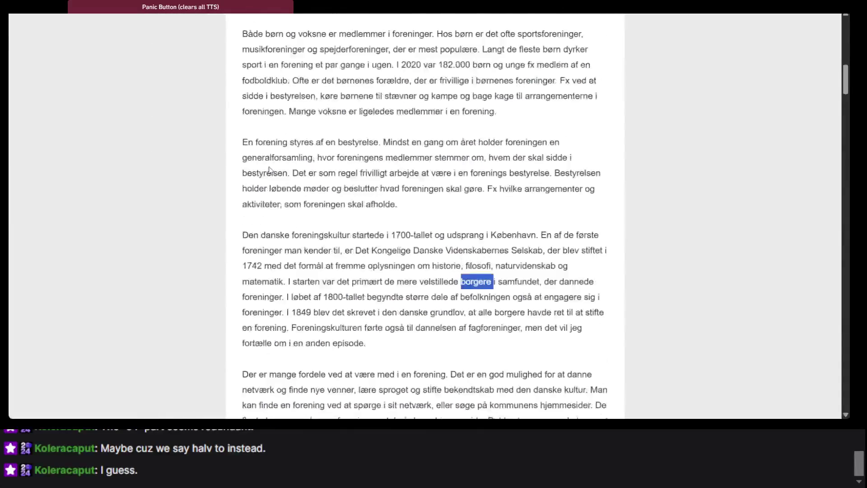
pyautogui.keyDown('ctrl'); pyautogui.scroll(3, 356, 204); pyautogui.keyUp('ctrl')
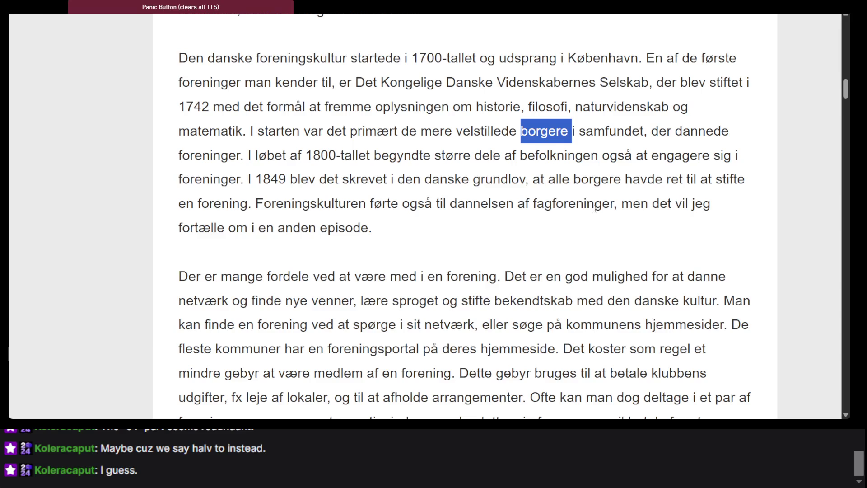
pyautogui.scroll(15, 526, 267)
pyautogui.scroll(-2, 526, 268)
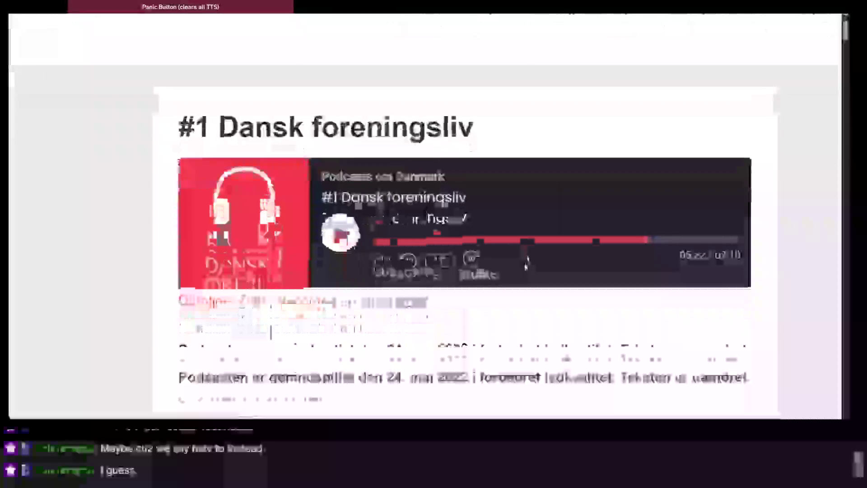
# Step: Resume from 05:22 with a ten-second rewind, pausing briefly at 05:23, 05:24 and 05:26
pyautogui.click(341, 244)
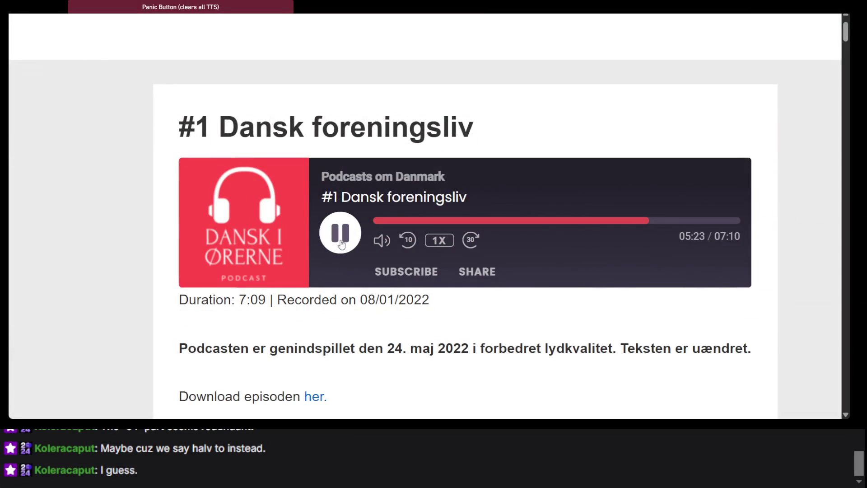
pyautogui.press('Left')
pyautogui.click(341, 244)
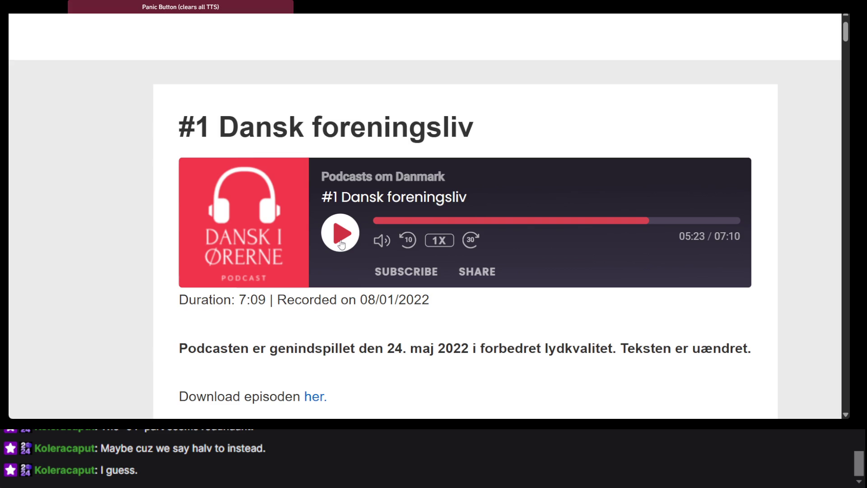
pyautogui.click(341, 244)
pyautogui.click(340, 244)
pyautogui.click(341, 243)
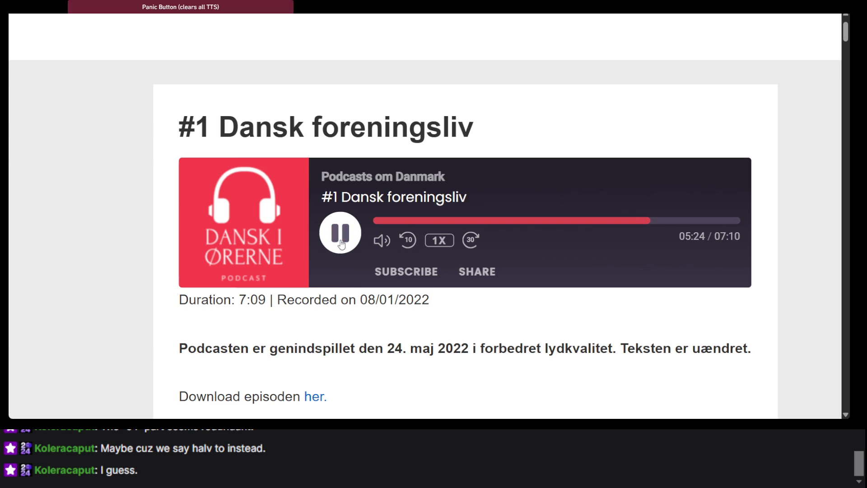
pyautogui.click(341, 244)
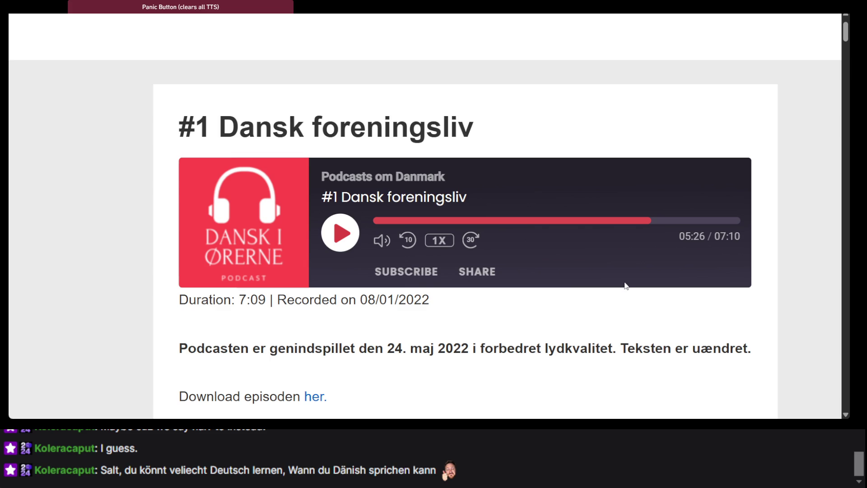
# Step: Rewind from 05:27 to 05:17, replay to 05:26, and keep the episode playing
pyautogui.click(347, 234)
pyautogui.click(346, 233)
pyautogui.press('Left')
pyautogui.click(346, 234)
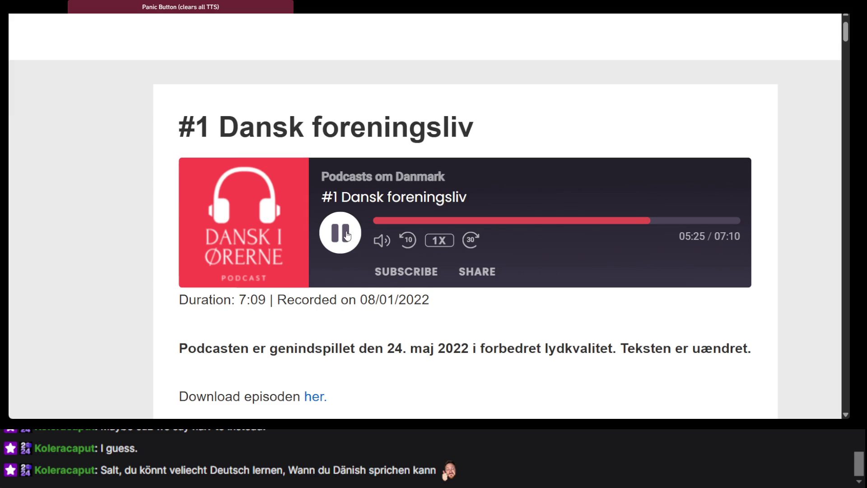
pyautogui.click(346, 234)
pyautogui.click(346, 235)
# Step: After pausing at 05:44, rewind ten seconds and replay, pausing at 05:40
pyautogui.click(347, 234)
pyautogui.click(346, 234)
pyautogui.press('Left')
pyautogui.click(347, 234)
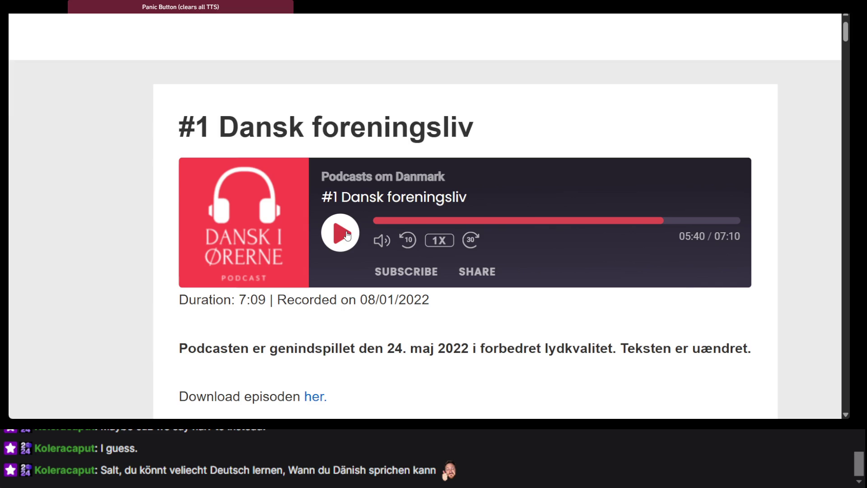
pyautogui.click(347, 234)
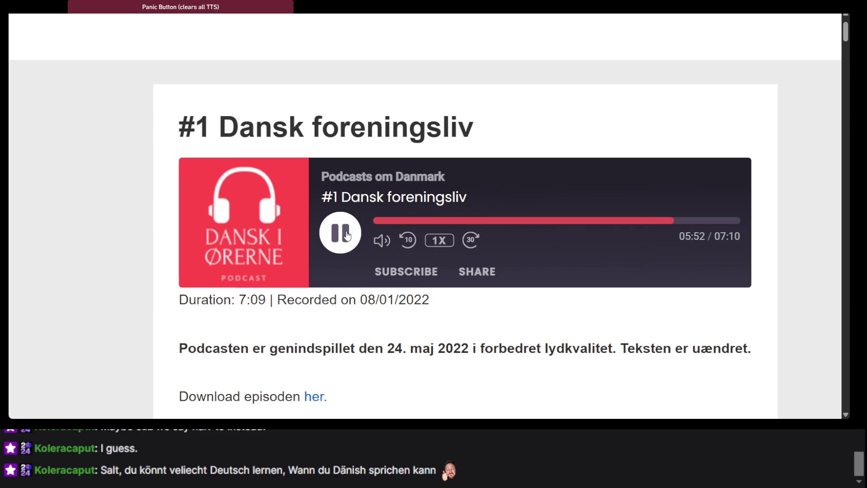
# Step: Play on with pauses at 05:53 and 06:03, stopping at 06:04 and scrolling to the transcript
pyautogui.click(347, 234)
pyautogui.click(346, 235)
pyautogui.click(346, 235)
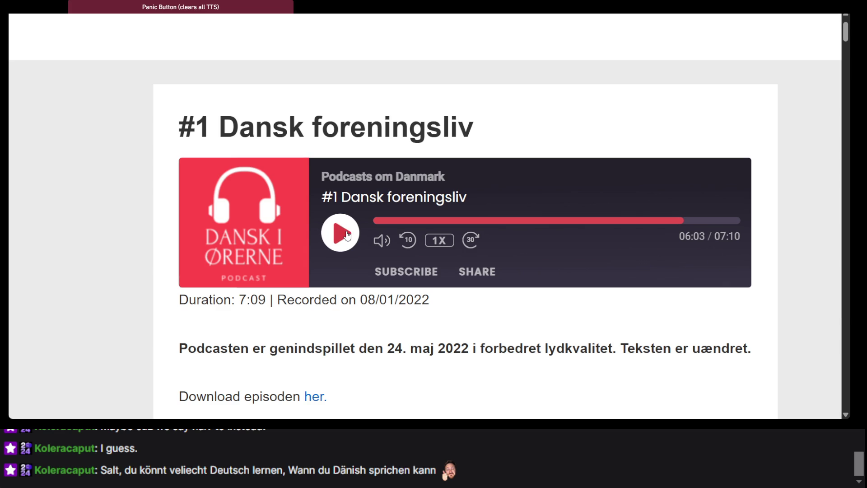
pyautogui.click(347, 235)
pyautogui.click(347, 235)
pyautogui.scroll(-10, 347, 233)
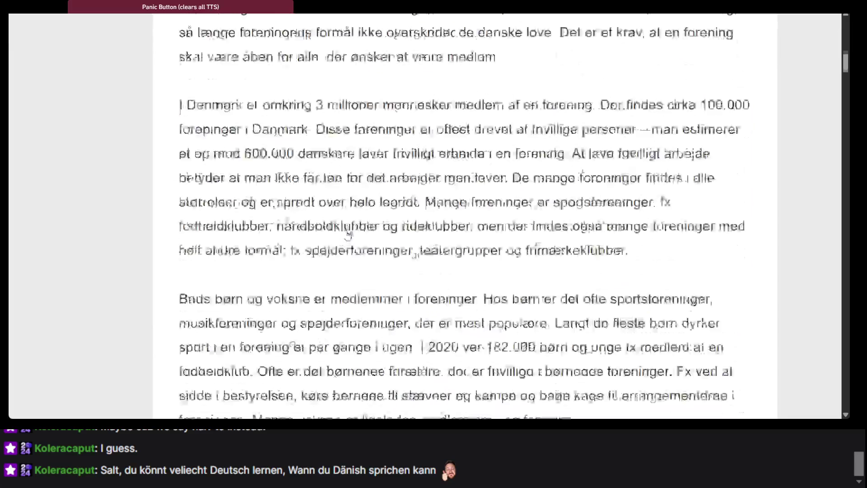
# Step: Select and copy 'fagforeninger' from the foreningskultur paragraph, then switch to the dictionary tab
pyautogui.scroll(-15, 347, 231)
pyautogui.scroll(2, 282, 206)
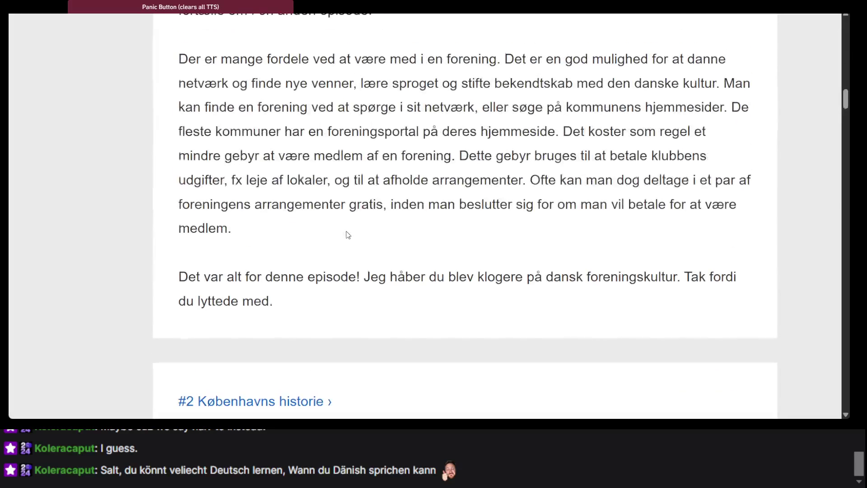
pyautogui.scroll(10, 283, 206)
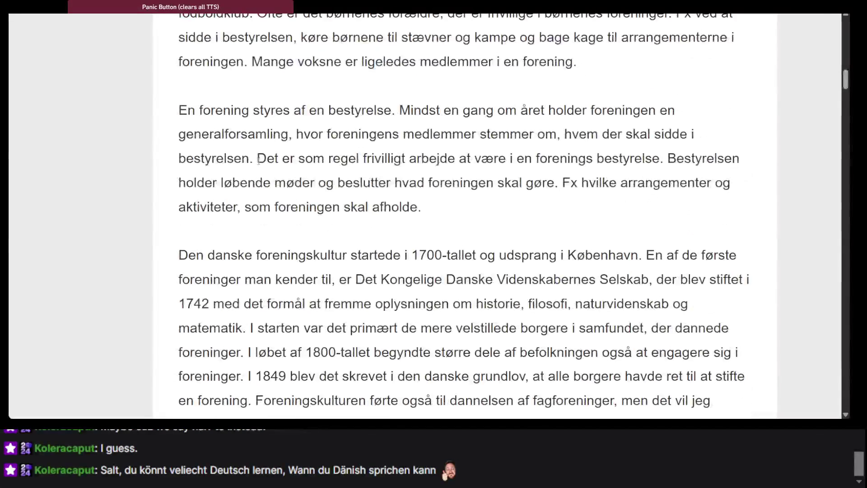
pyautogui.scroll(-3, 281, 125)
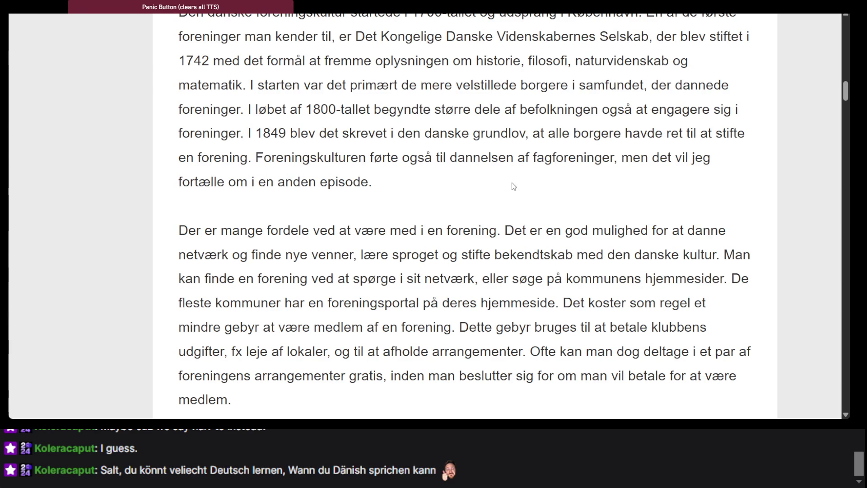
pyautogui.doubleClick(549, 155)
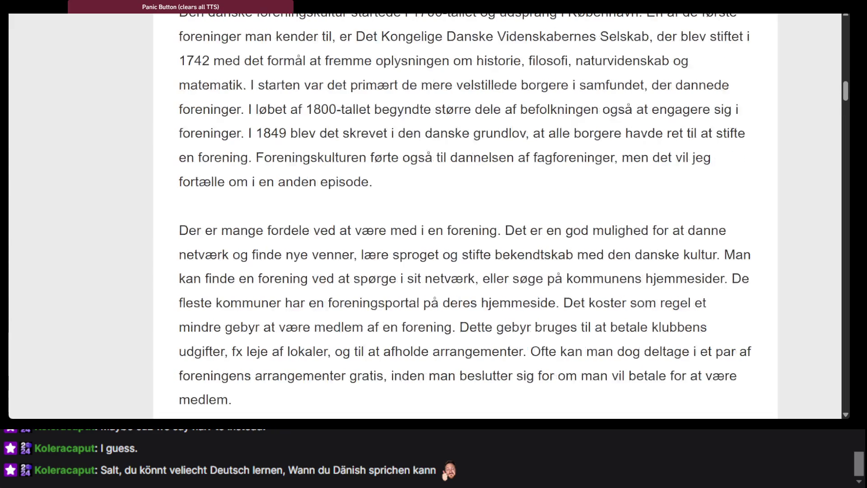
pyautogui.doubleClick(584, 161)
pyautogui.hotkey('ctrl', 'c')
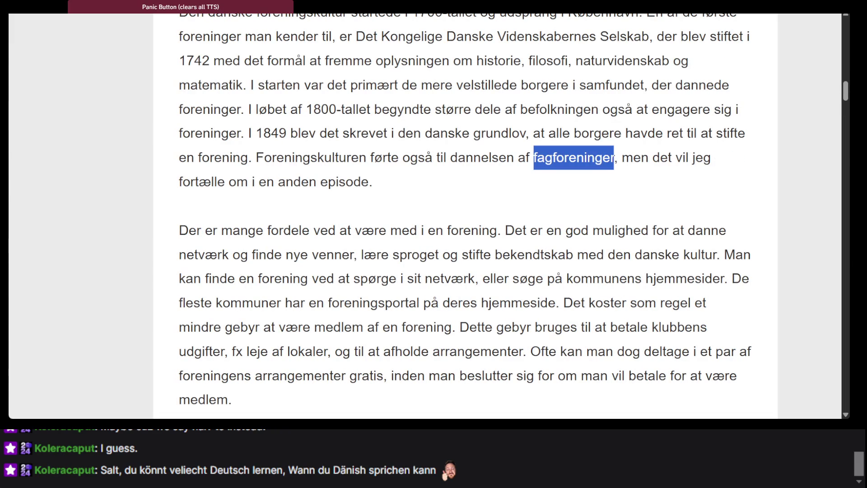
pyautogui.hotkey('ctrl', 'Tab')
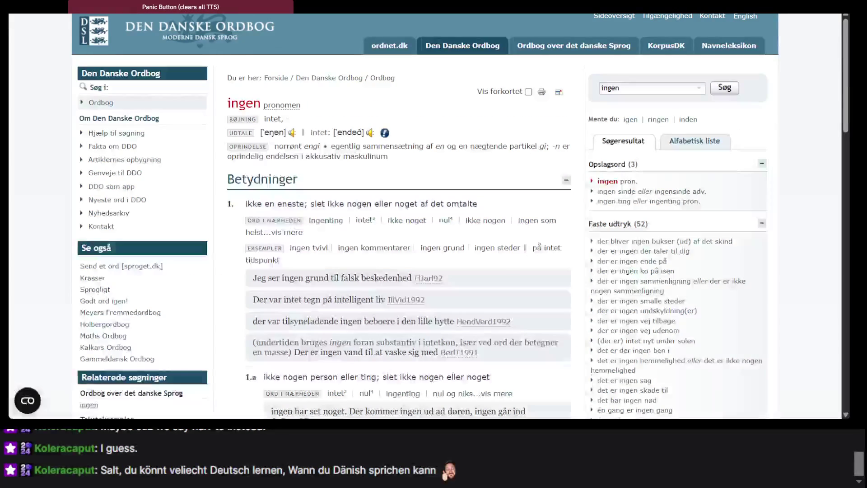
# Step: Translate 'fagforeninger' in DeepL as 'labor unions', hear it spoken, and return to the transcript
pyautogui.hotkey('ctrl', 'Tab')
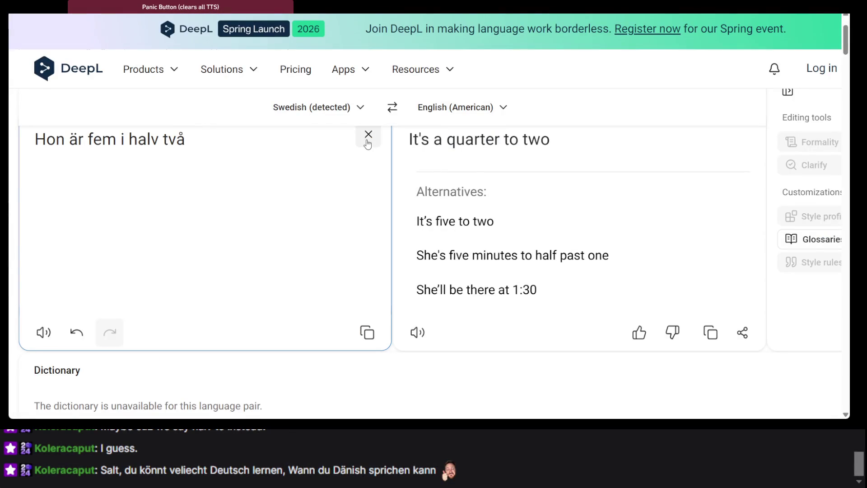
pyautogui.click(368, 135)
pyautogui.hotkey('ctrl', 'v')
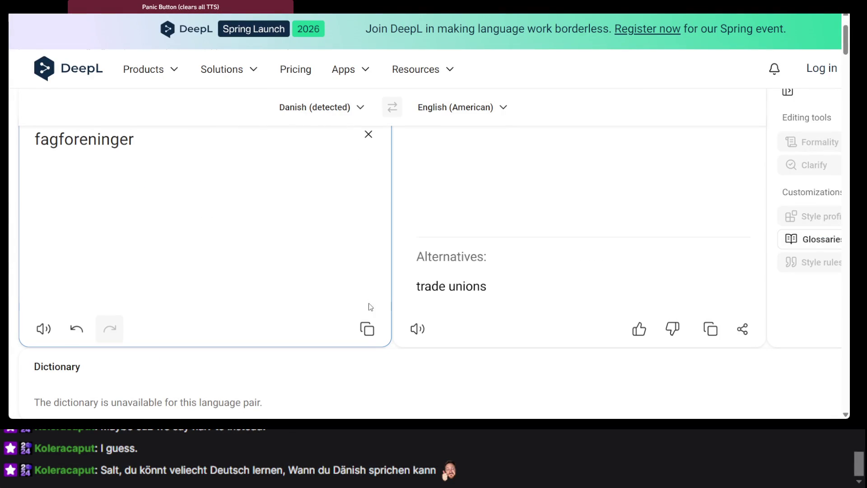
pyautogui.click(43, 328)
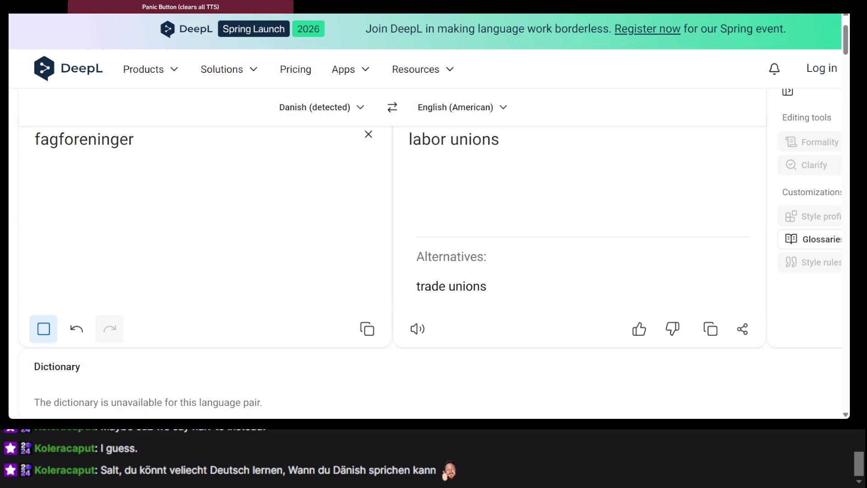
pyautogui.hotkey('alt', 'Tab')
pyautogui.click(524, 186)
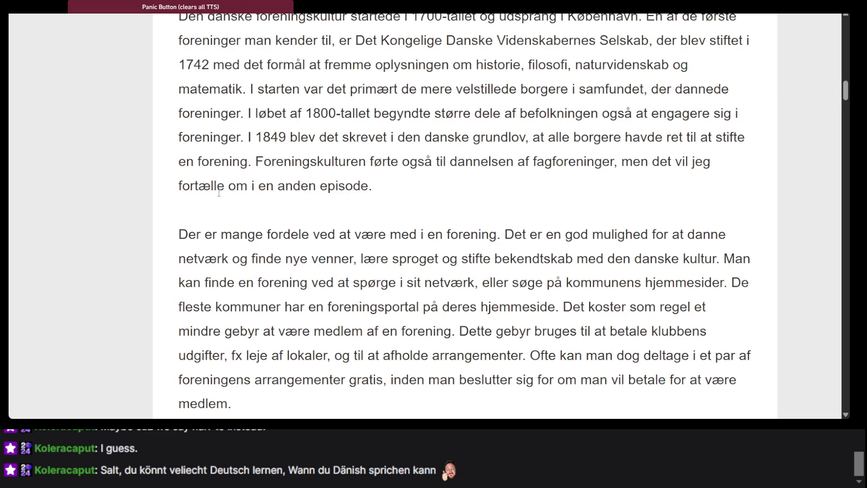
# Step: Finish reading the episode #1 foreningskultur paragraphs, briefly selecting 'førte', then return to Exercism
pyautogui.scroll(1, 405, 227)
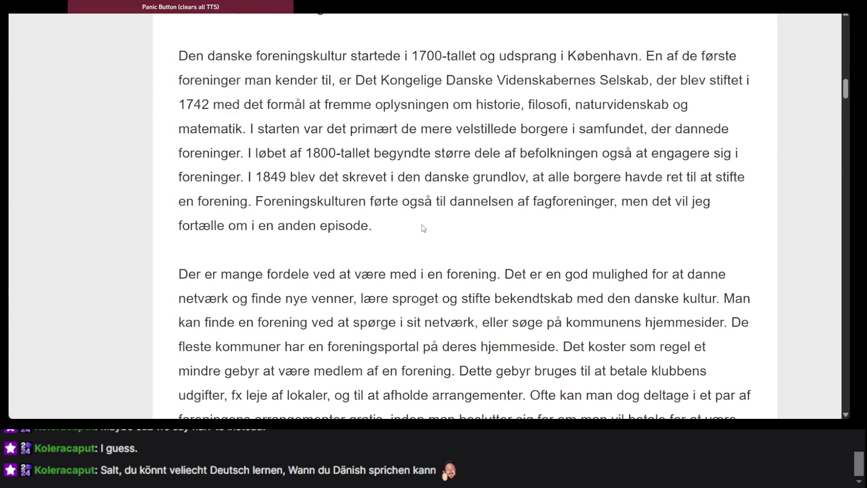
pyautogui.doubleClick(383, 201)
pyautogui.click(460, 269)
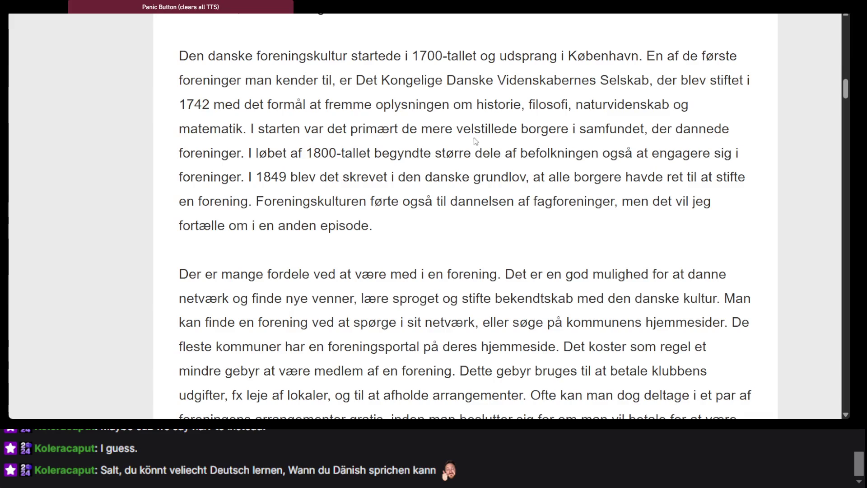
pyautogui.scroll(3, 513, 234)
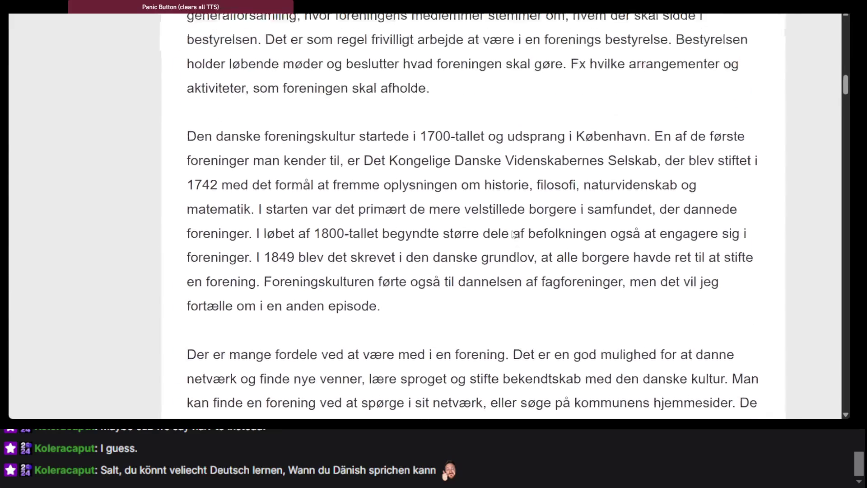
pyautogui.scroll(-1, 514, 235)
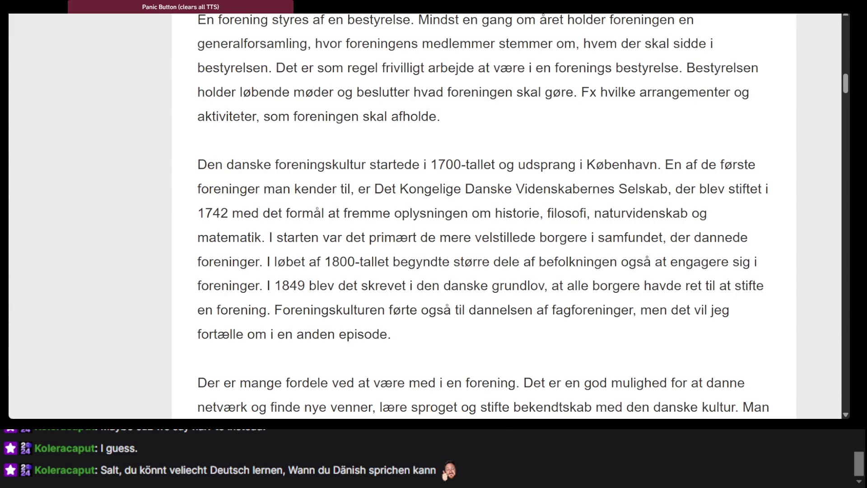
pyautogui.hotkey('ctrl', 'Tab')
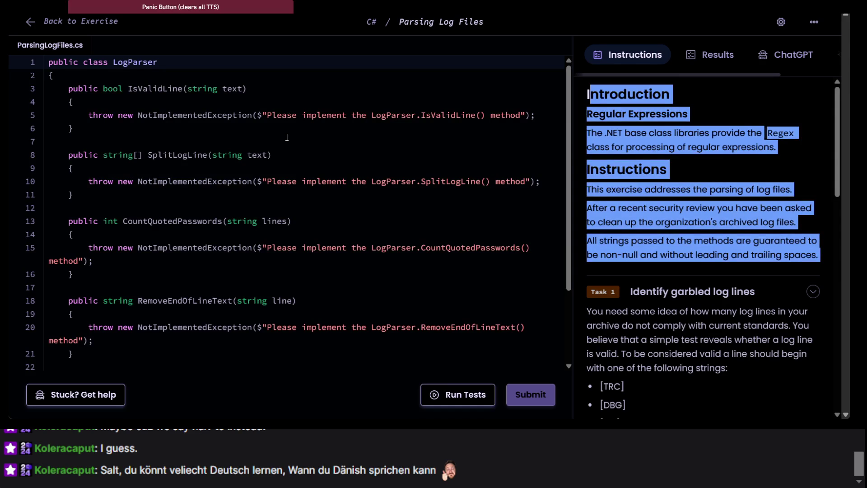
# Step: Go back to the Parsing Log Files overview and scroll through the Log Parser instructions
pyautogui.click(287, 139)
pyautogui.scroll(-5, 671, 186)
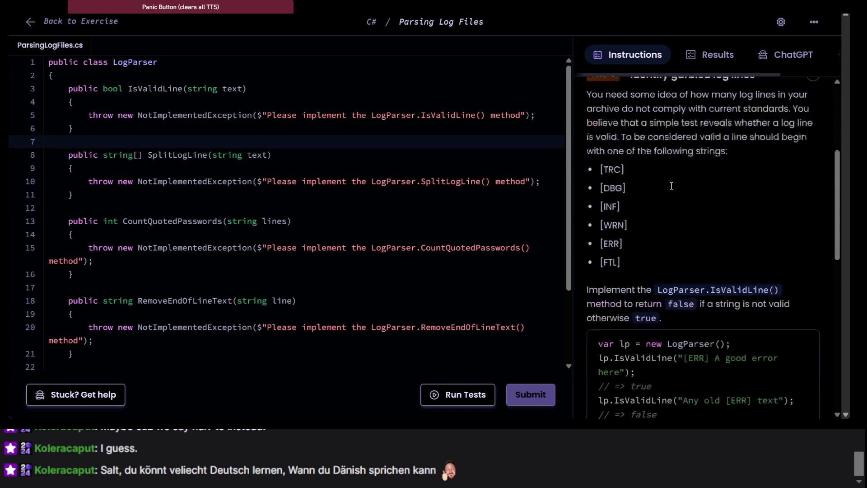
pyautogui.scroll(2, 671, 185)
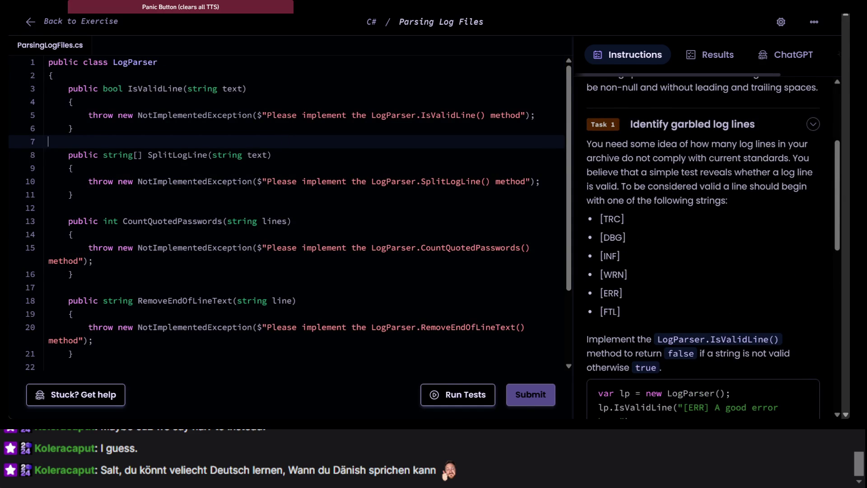
pyautogui.click(30, 21)
pyautogui.scroll(-8, 403, 205)
pyautogui.scroll(-8, 403, 205)
pyautogui.scroll(7, 403, 204)
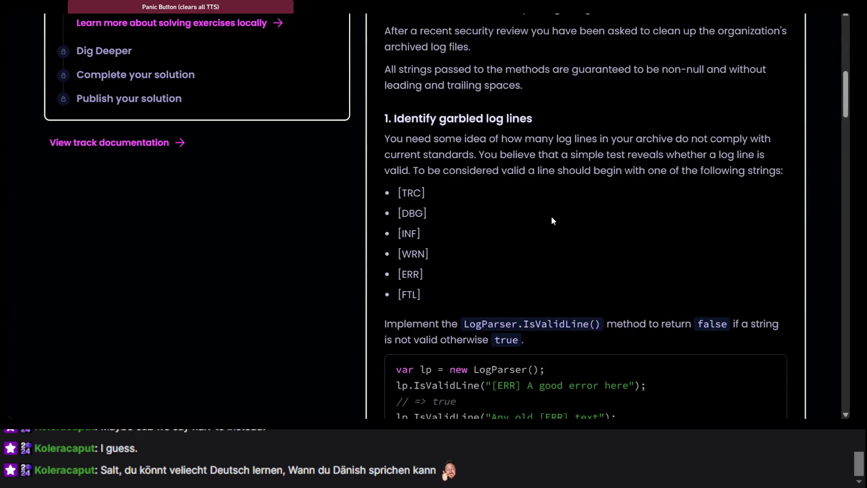
pyautogui.scroll(3, 551, 218)
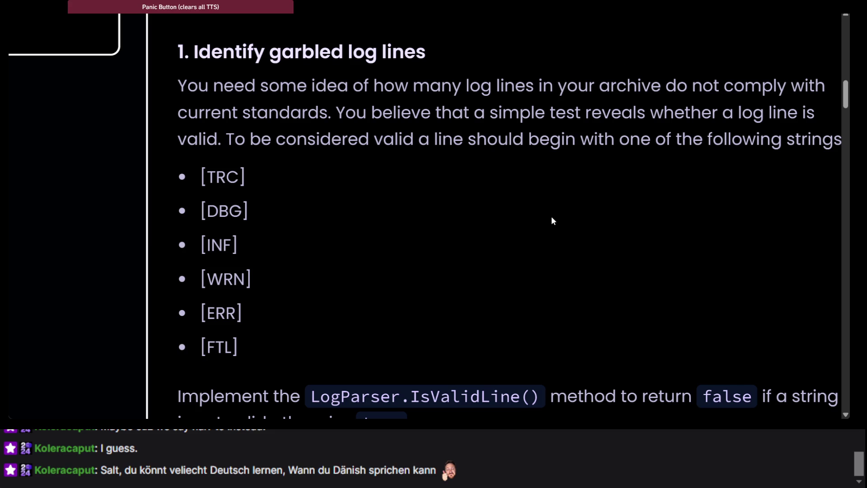
pyautogui.scroll(-2, 551, 219)
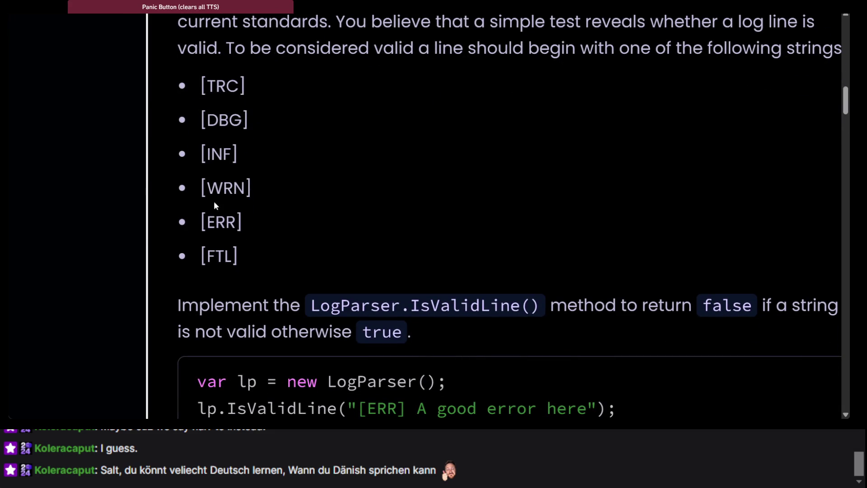
pyautogui.scroll(-3, 207, 228)
# Step: Highlight the IsValidLine instruction paragraph listing the valid [TRC], [DBG], [INF]… prefixes
pyautogui.tripleClick(227, 182)
pyautogui.click(228, 183)
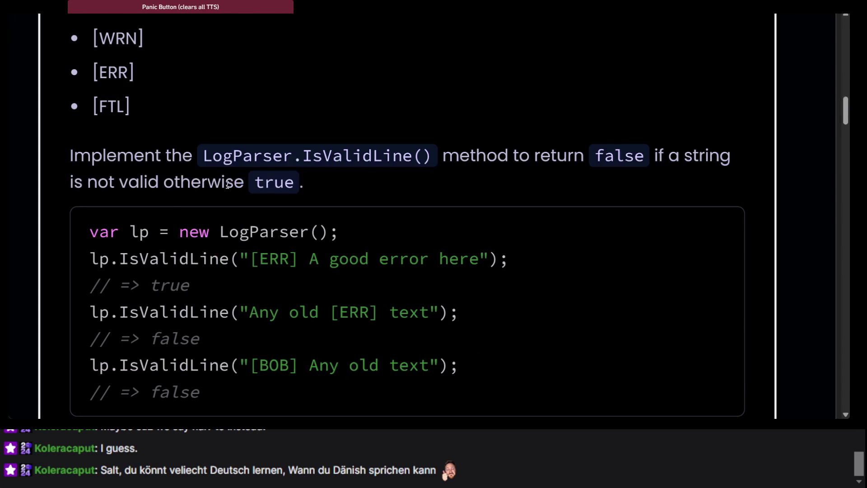
pyautogui.tripleClick(484, 180)
pyautogui.scroll(-3, 484, 180)
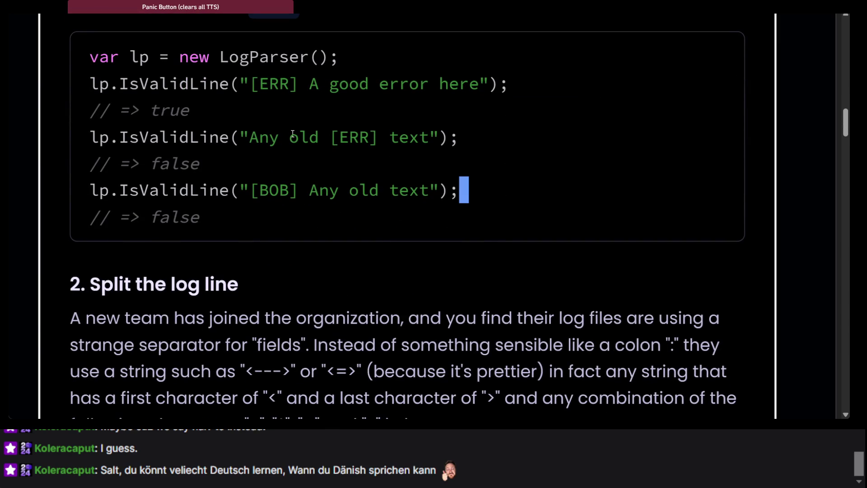
pyautogui.scroll(1, 172, 122)
pyautogui.hscroll(-2, 172, 121)
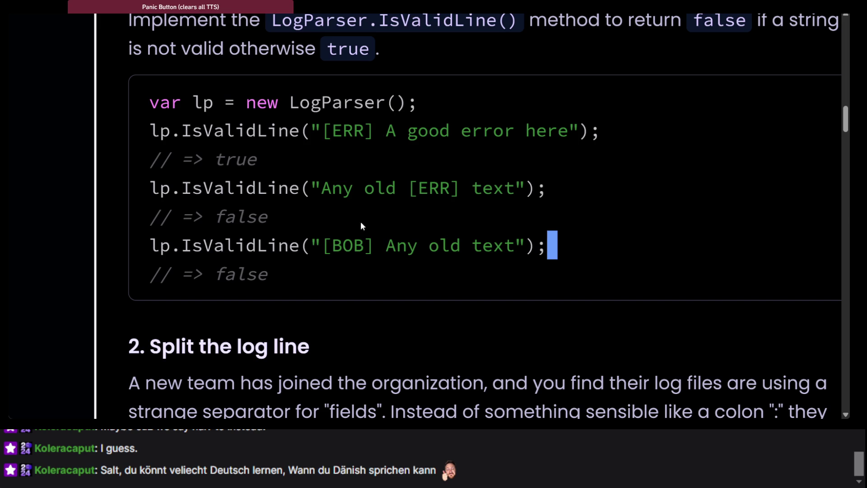
pyautogui.scroll(8, 232, 218)
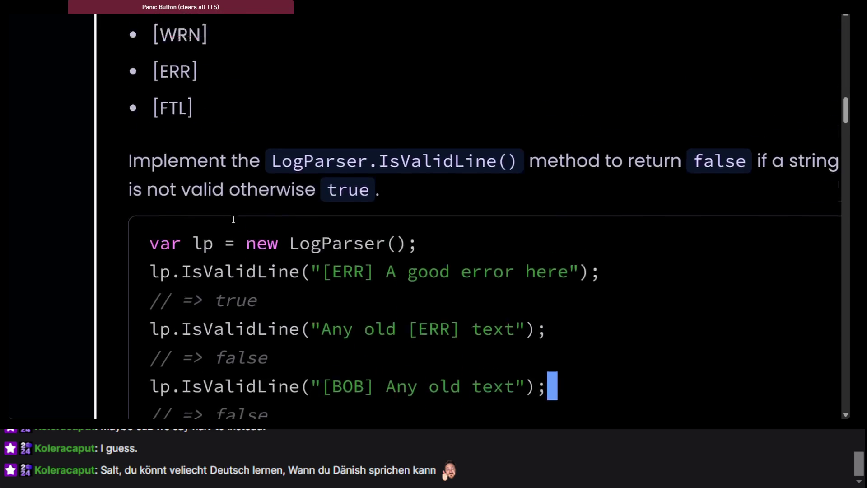
pyautogui.scroll(2, 232, 218)
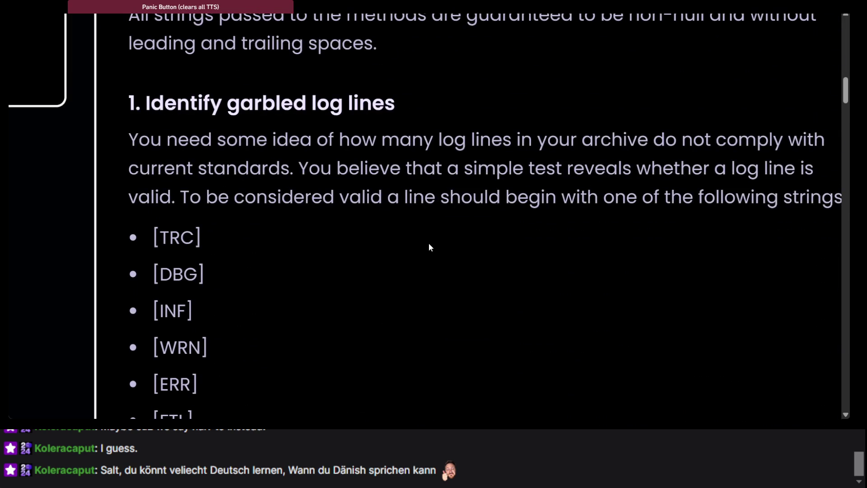
pyautogui.hscroll(1, 429, 243)
pyautogui.hscroll(-3, 429, 243)
pyautogui.scroll(-10, 429, 243)
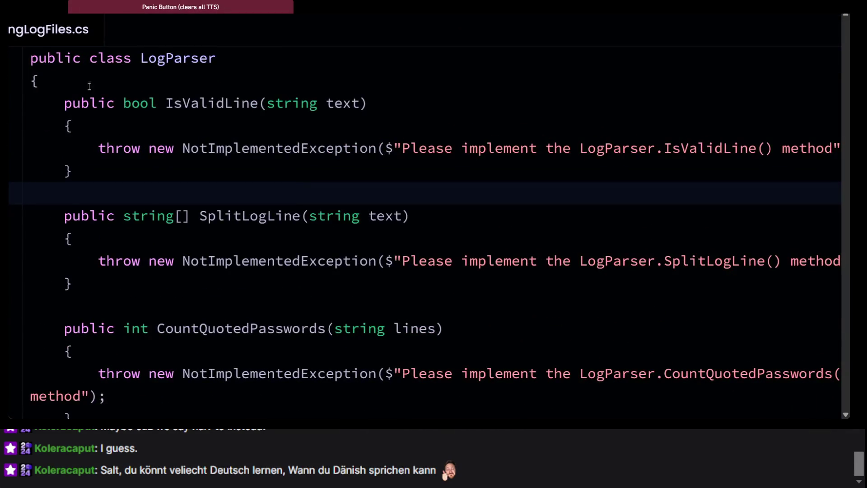
# Step: Insert a new first line in LogParser.cs beginning with 'using'
pyautogui.click(32, 58)
pyautogui.press('Return')
pyautogui.press('Up')
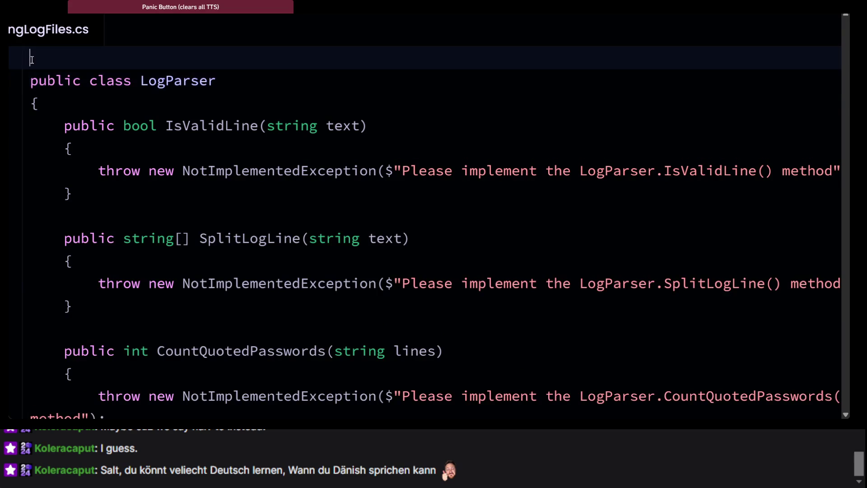
pyautogui.write('using')
# Step: Copy System.Text.RegularExpressions from the .NET regex docs example and paste it after 'using'
pyautogui.hotkey('alt', 'Tab')
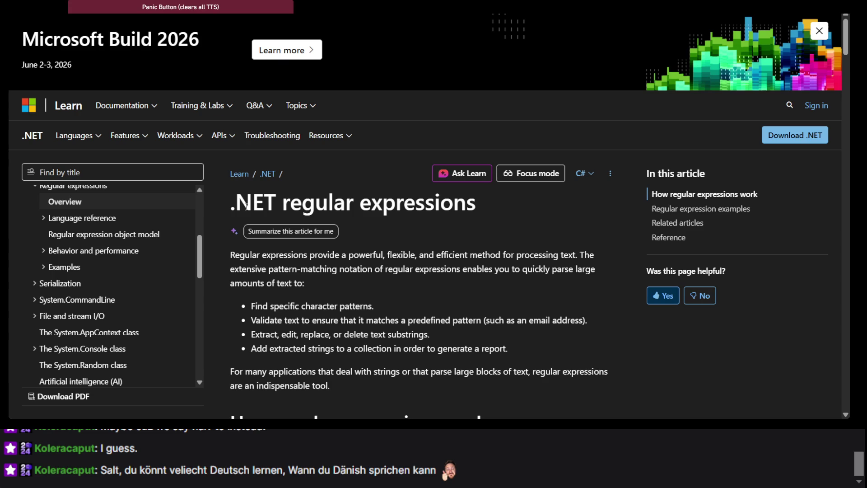
pyautogui.scroll(-10, 246, 205)
pyautogui.scroll(-15, 245, 205)
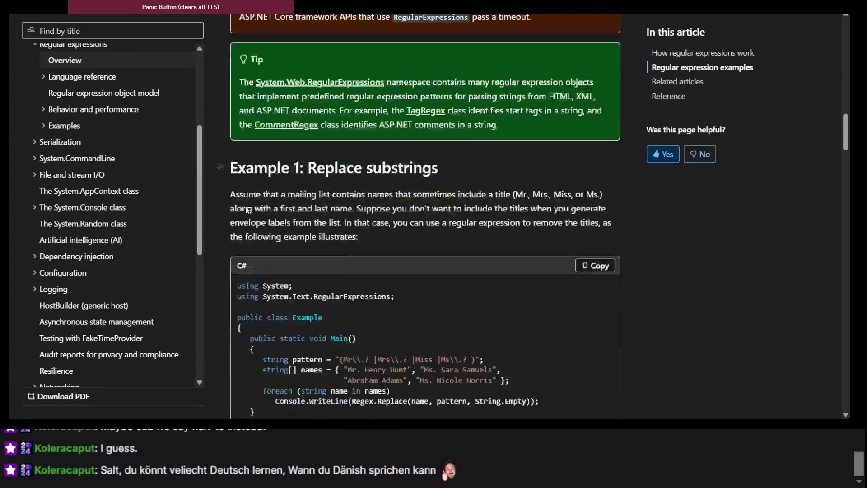
pyautogui.scroll(2, 245, 204)
pyautogui.doubleClick(263, 143)
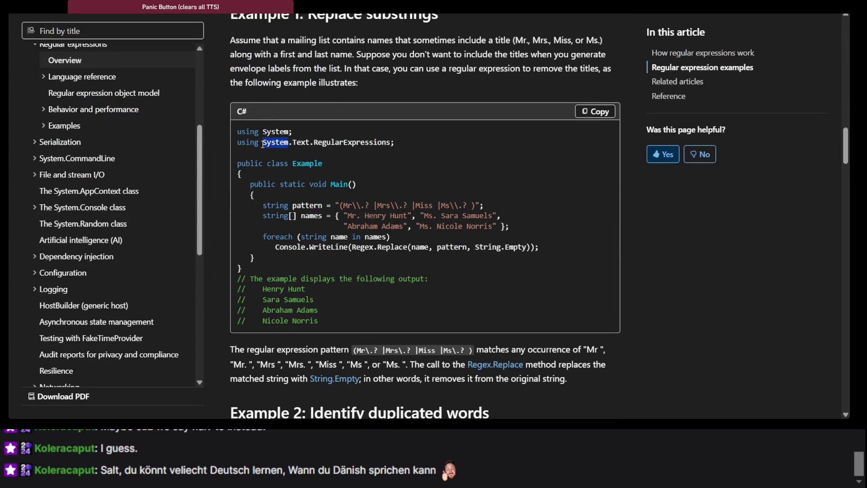
pyautogui.click(263, 144)
pyautogui.moveTo(262, 144)
pyautogui.mouseDown()
pyautogui.moveTo(460, 148)
pyautogui.moveTo(396, 144)
pyautogui.mouseUp()
pyautogui.hotkey('ctrl', 'c')
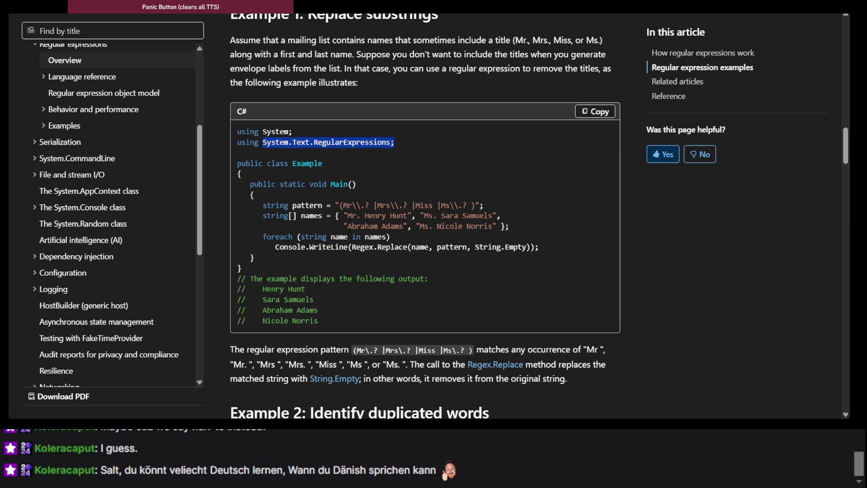
pyautogui.hotkey('alt', 'Tab')
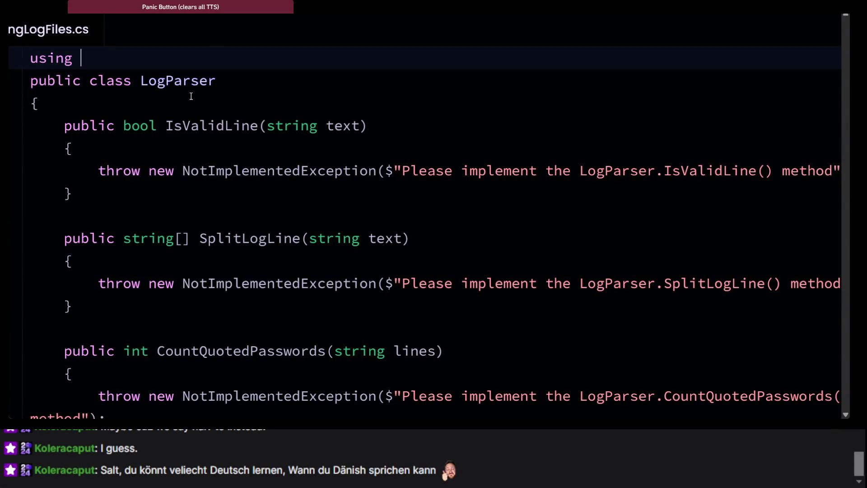
pyautogui.hotkey('ctrl', 'v')
# Step: Comment out IsValidLine's throw statement with //
pyautogui.click(338, 96)
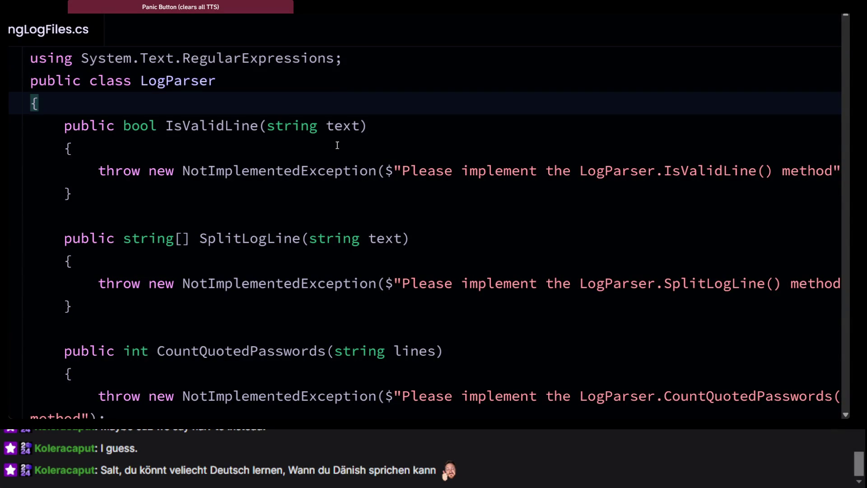
pyautogui.click(335, 167)
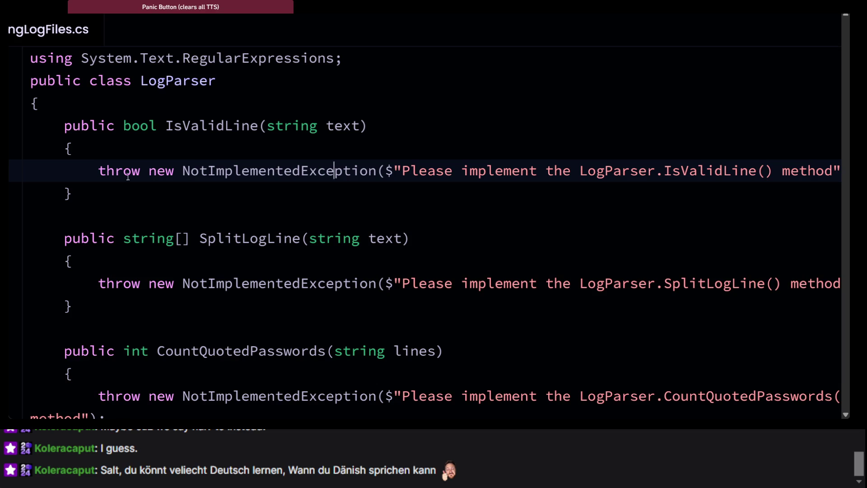
pyautogui.click(95, 170)
pyautogui.click(96, 170)
pyautogui.write('//')
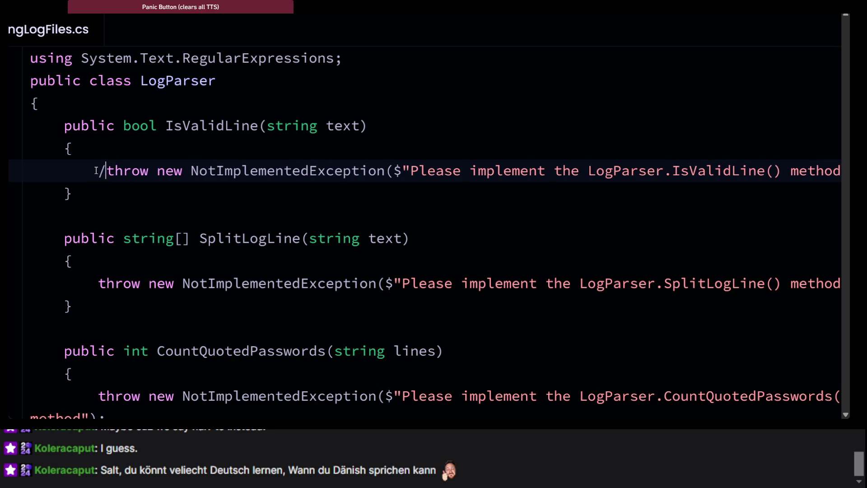
pyautogui.click(209, 143)
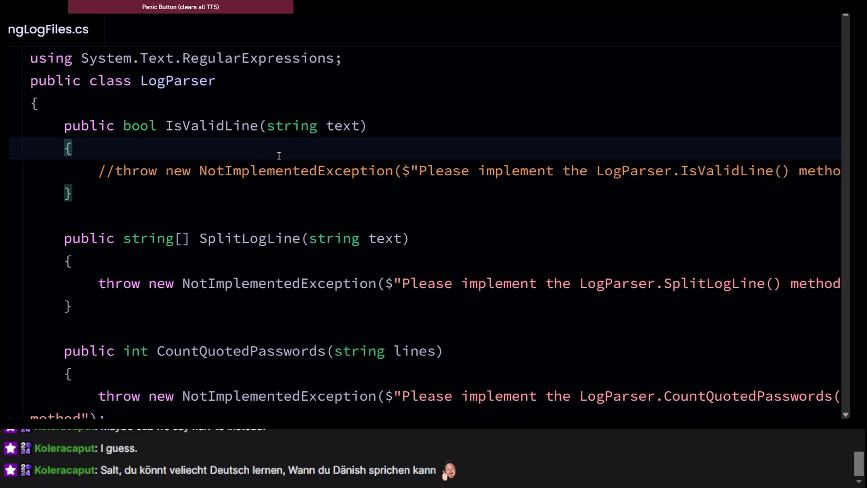
# Step: Study the .NET Regex example's pattern variable and names array lines in the docs
pyautogui.hotkey('alt', 'Tab')
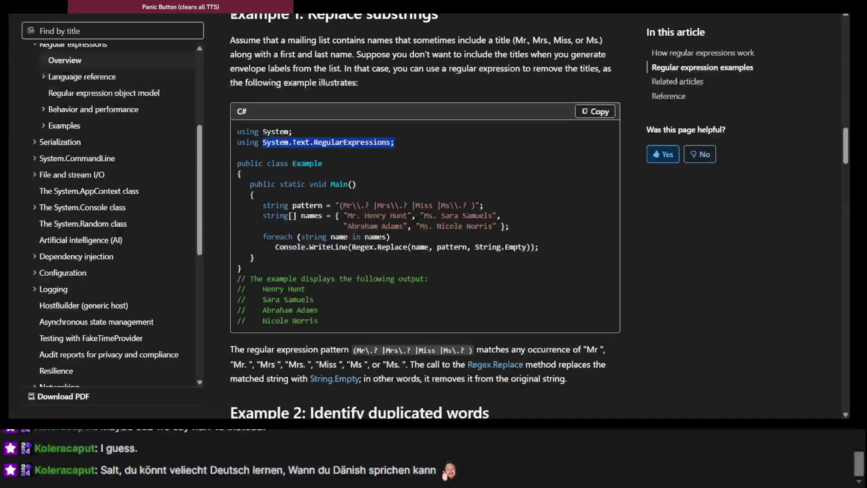
pyautogui.scroll(-2, 446, 272)
pyautogui.scroll(3, 445, 273)
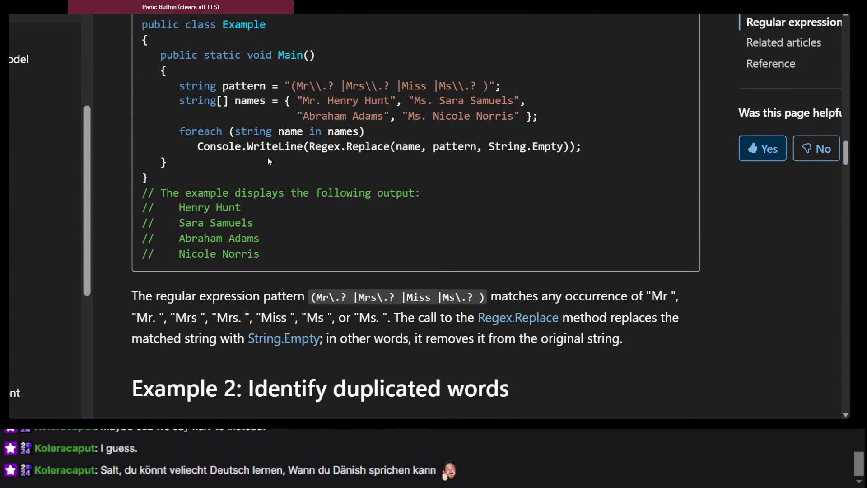
pyautogui.doubleClick(232, 88)
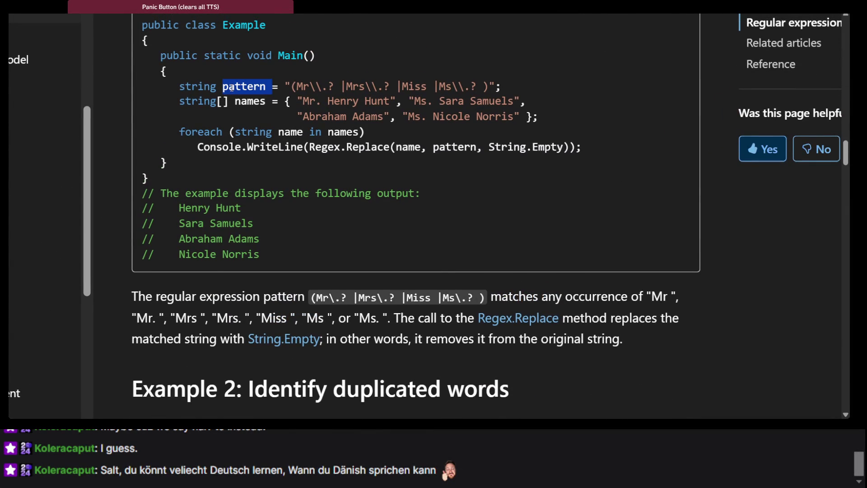
pyautogui.tripleClick(257, 102)
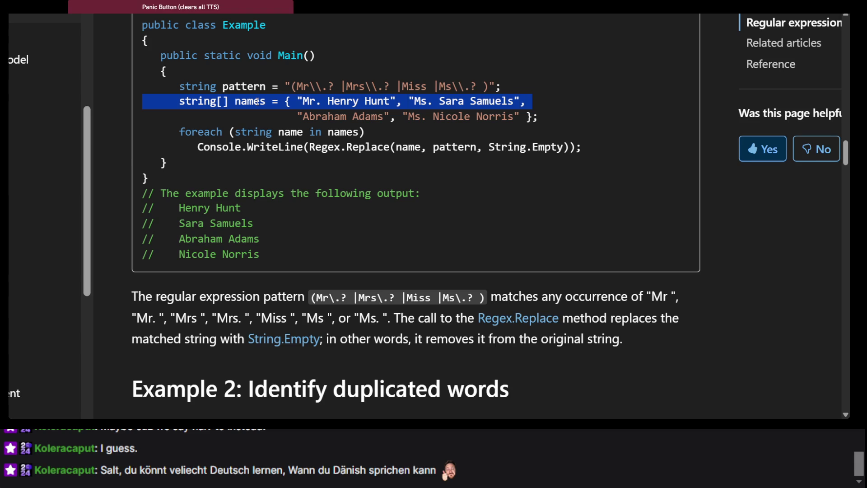
pyautogui.tripleClick(344, 119)
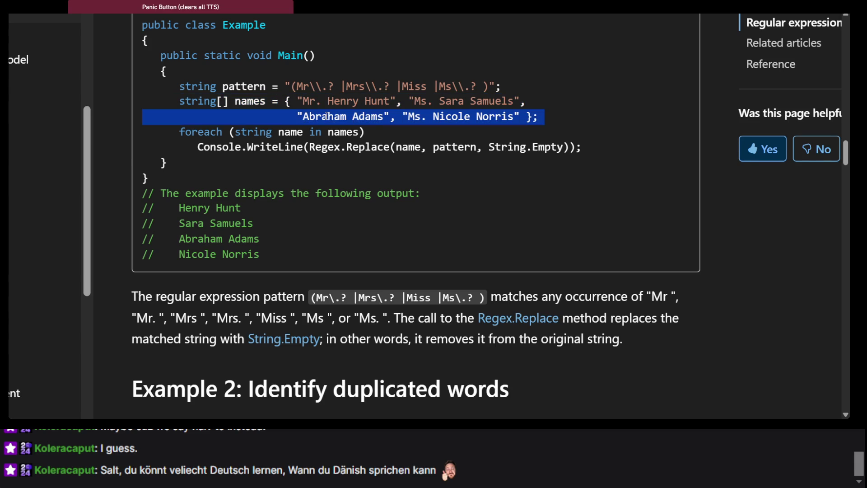
pyautogui.click(230, 100)
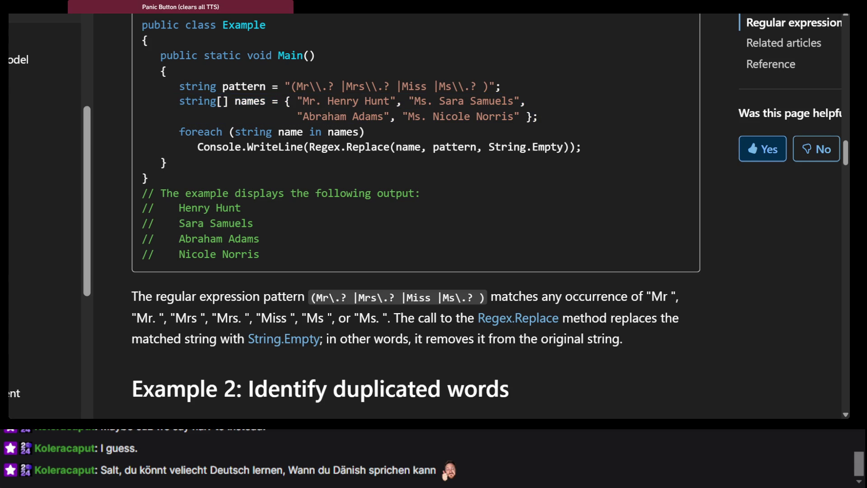
pyautogui.hotkey('alt', 'Tab')
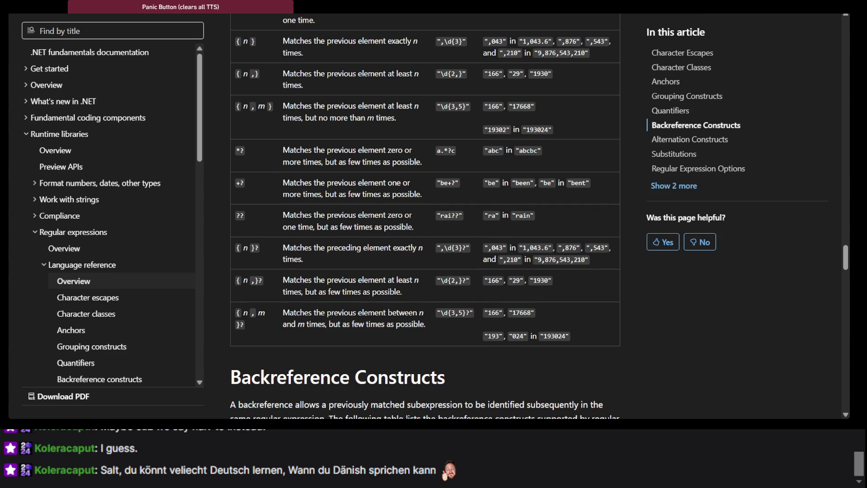
pyautogui.hotkey('ctrl', 'Tab')
pyautogui.hotkey('alt', 'Tab')
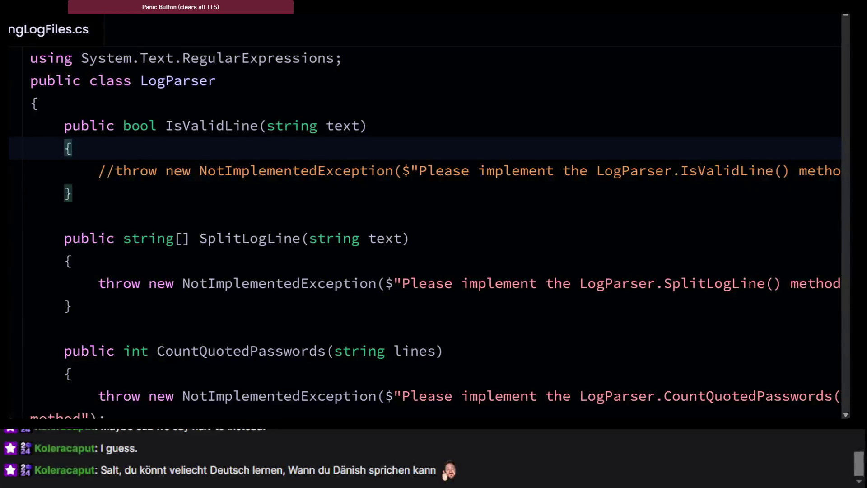
# Step: Declare string pattern = @""; inside IsValidLine
pyautogui.write('s')
pyautogui.press('Tab')
pyautogui.write('string pattern ')
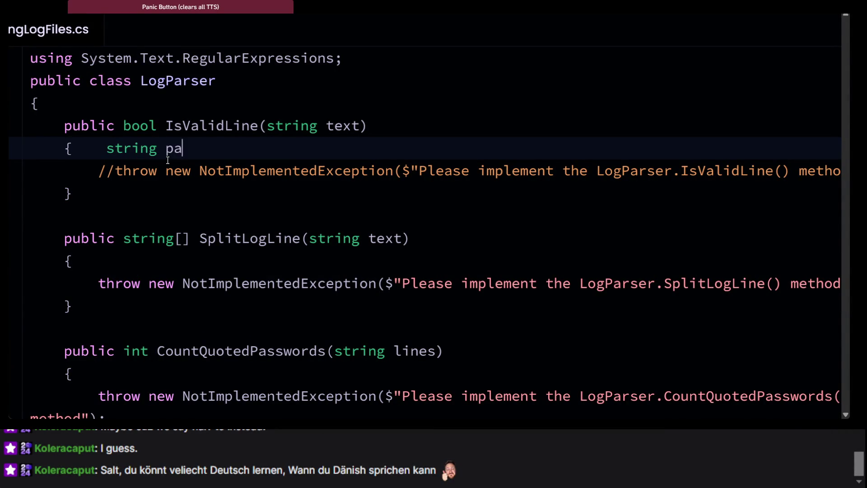
pyautogui.write('= @"')
pyautogui.click(302, 140)
pyautogui.write(';')
pyautogui.press('Down')
pyautogui.press('Down')
pyautogui.press('Down')
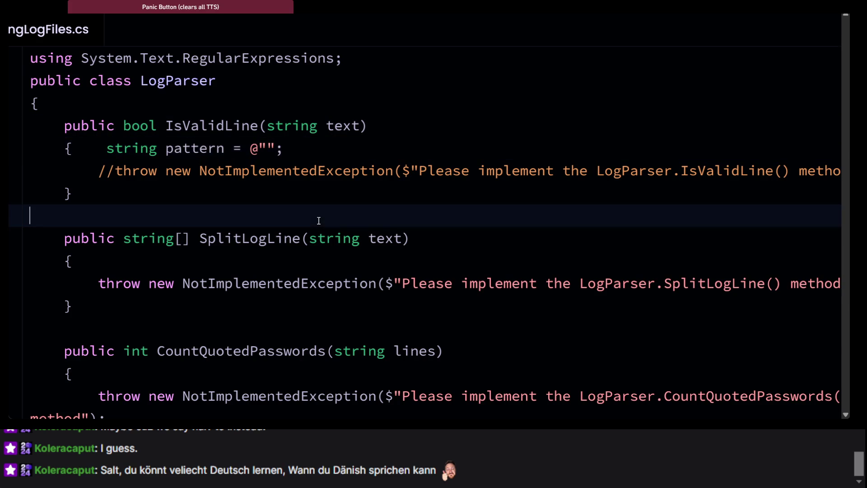
# Step: Start the pattern with a word boundary and opening bracket, making it @"\b["
pyautogui.click(266, 148)
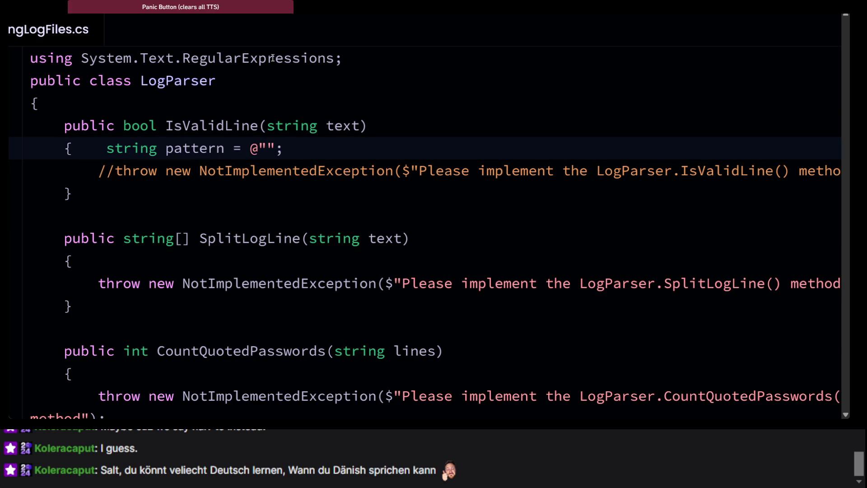
pyautogui.write('/')
pyautogui.press('BackSpace')
pyautogui.write('\\b')
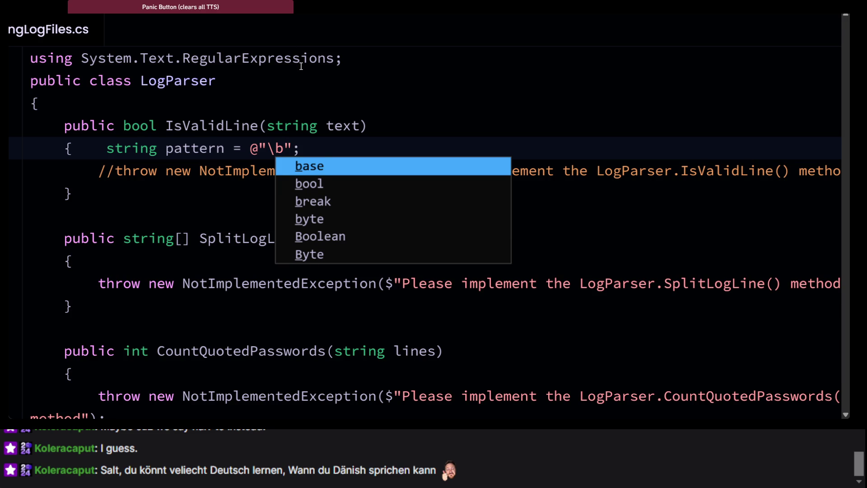
pyautogui.write('[')
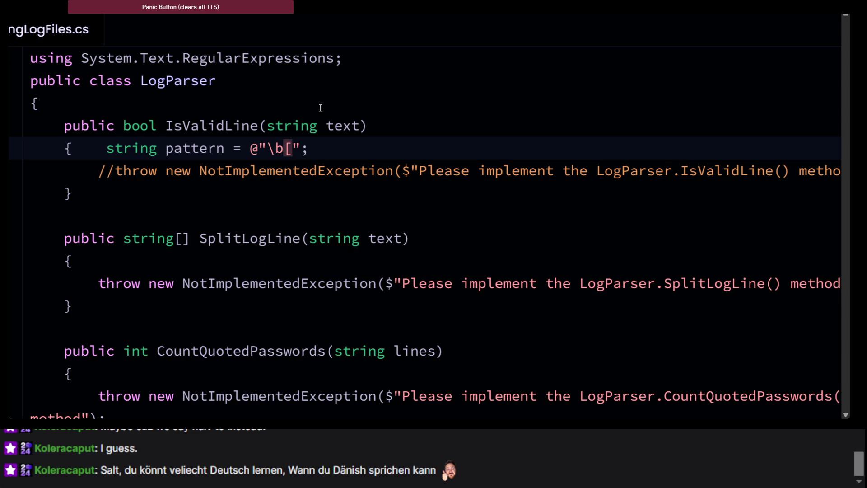
pyautogui.click(304, 187)
pyautogui.click(292, 149)
pyautogui.hotkey('alt', 'Tab')
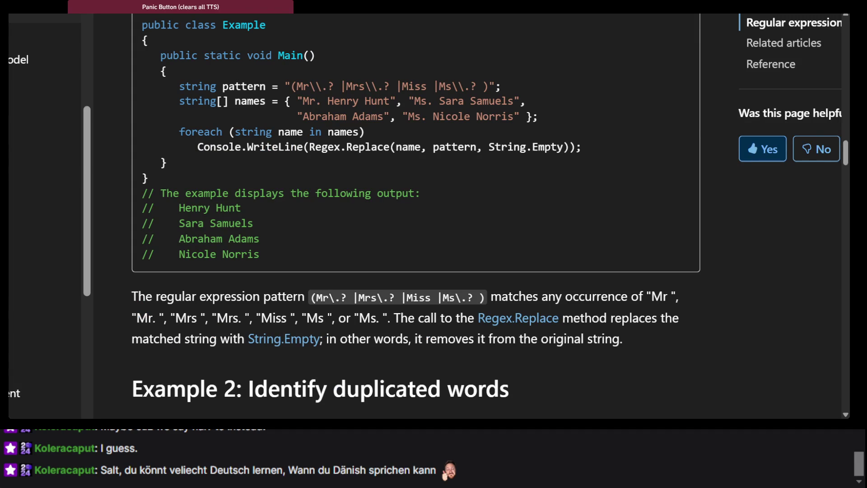
pyautogui.hotkey('alt', 'Tab')
# Step: Select TRC in the instructions' list of valid log-level prefixes
pyautogui.hotkey('ctrl', 'Tab')
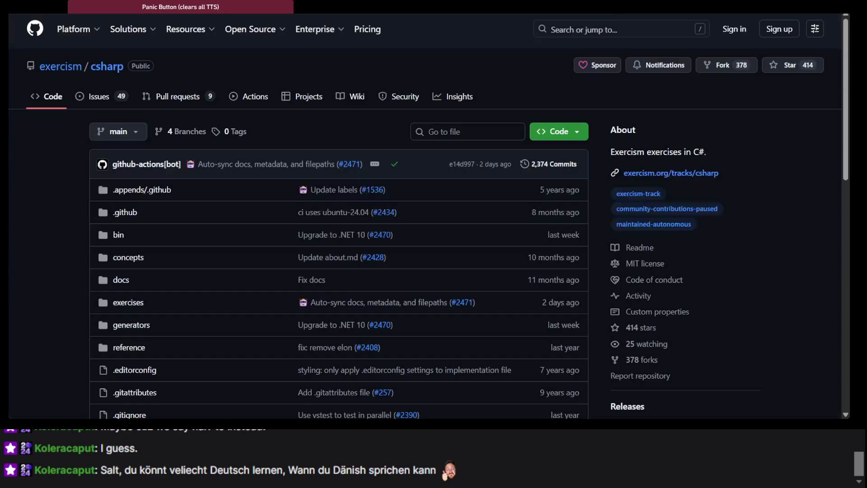
pyautogui.hotkey('alt', 'Tab')
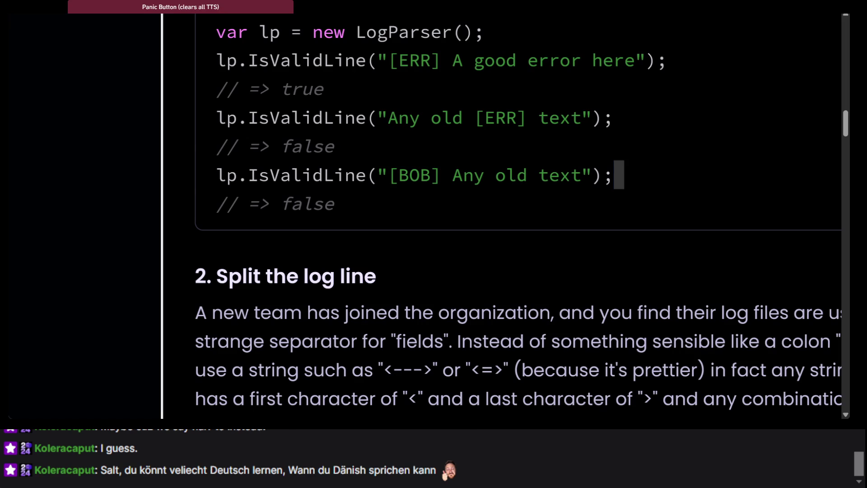
pyautogui.scroll(2, 358, 199)
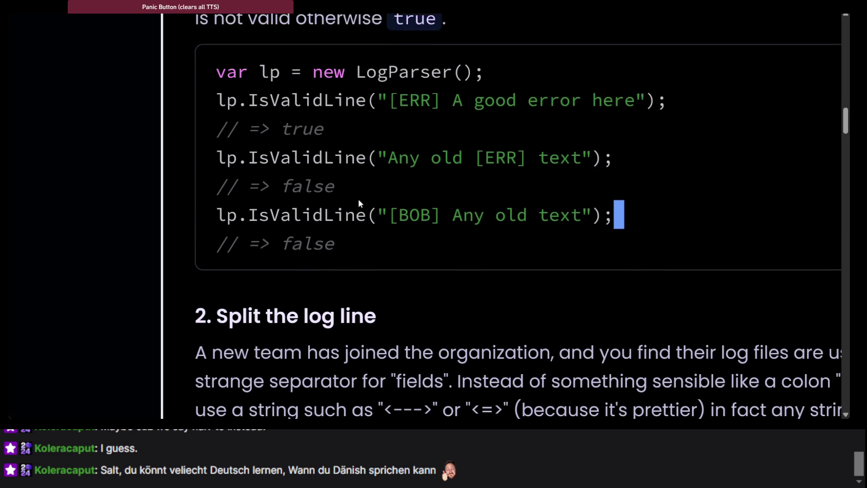
pyautogui.scroll(5, 359, 199)
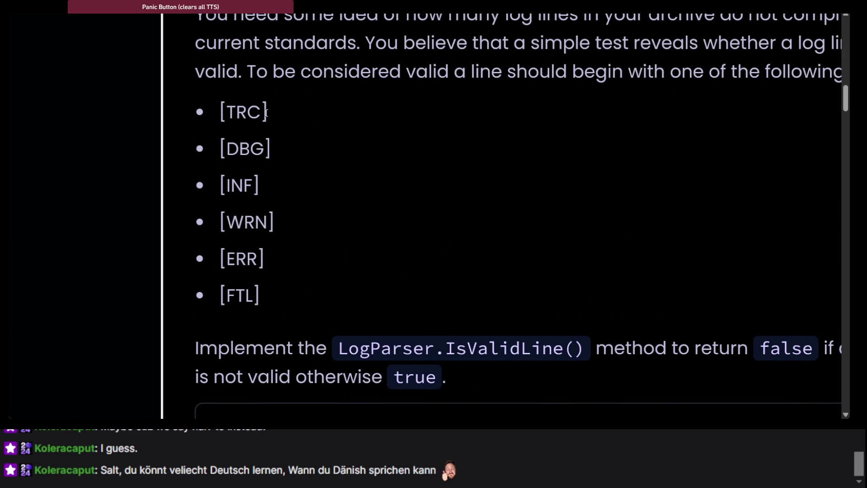
pyautogui.doubleClick(228, 115)
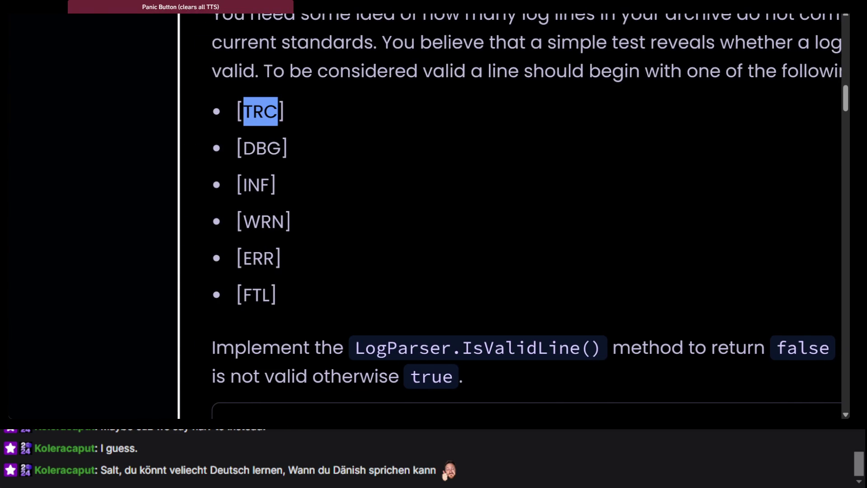
pyautogui.hotkey('alt', 'Tab')
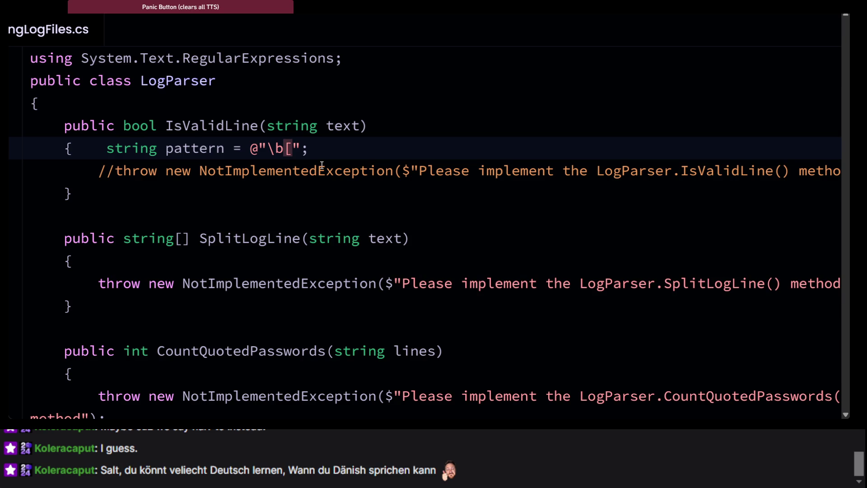
# Step: Add a (TRC) group after the opening bracket in the pattern string
pyautogui.write('()')
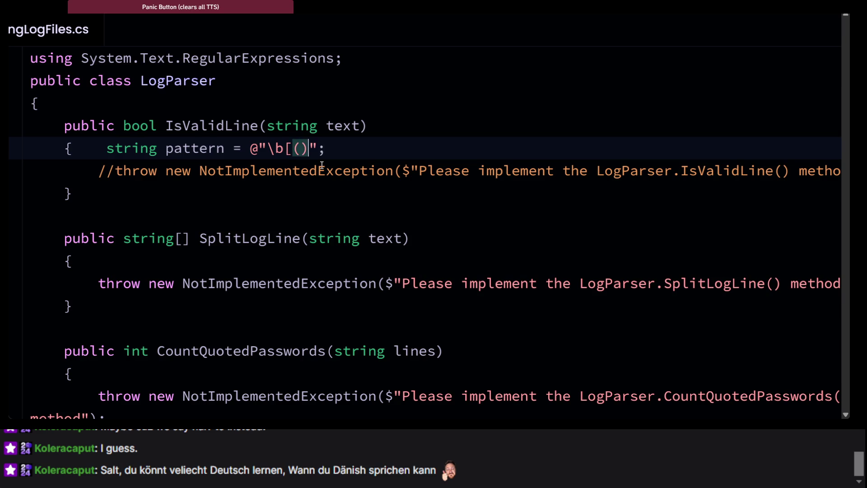
pyautogui.click(322, 192)
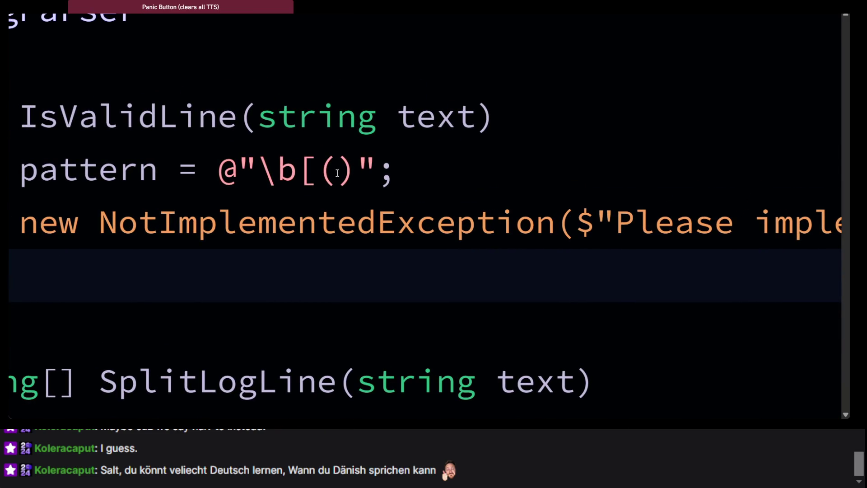
pyautogui.click(337, 173)
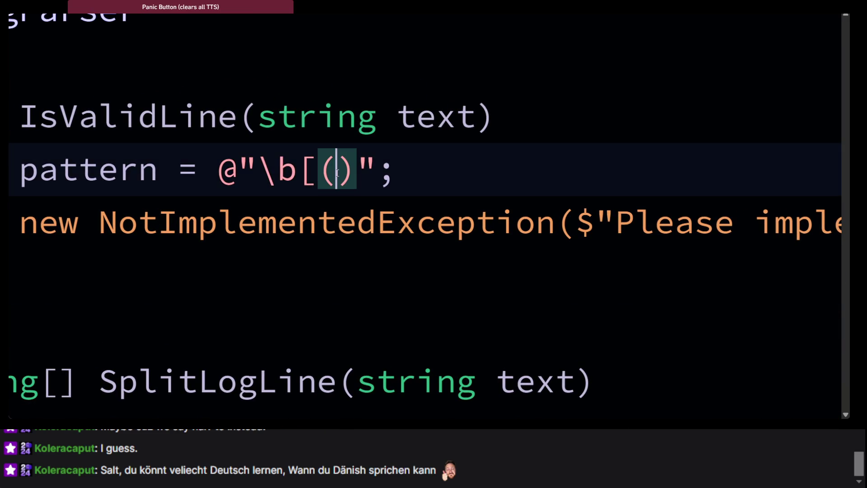
pyautogui.hotkey('ctrl', 'd')
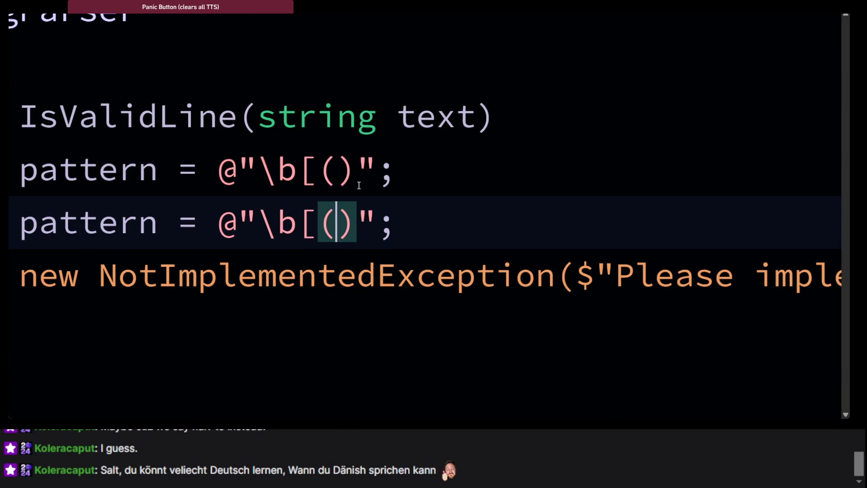
pyautogui.hotkey('ctrl', 'z')
pyautogui.write('TRC')
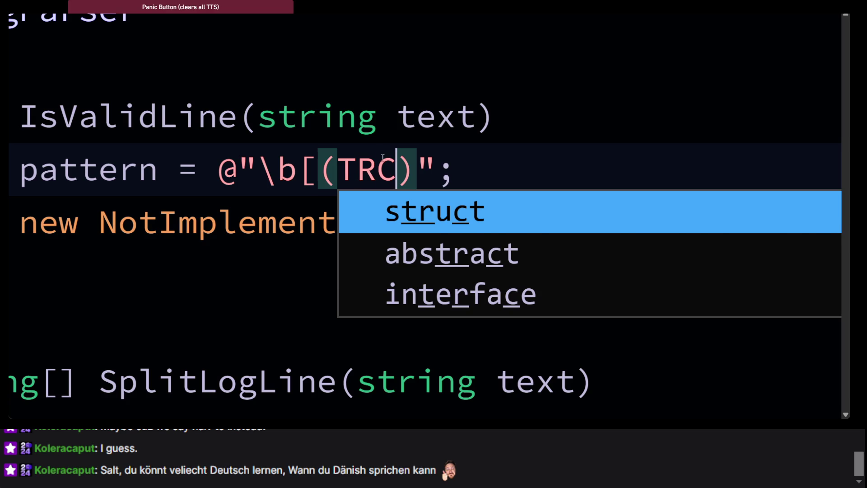
pyautogui.press('Left')
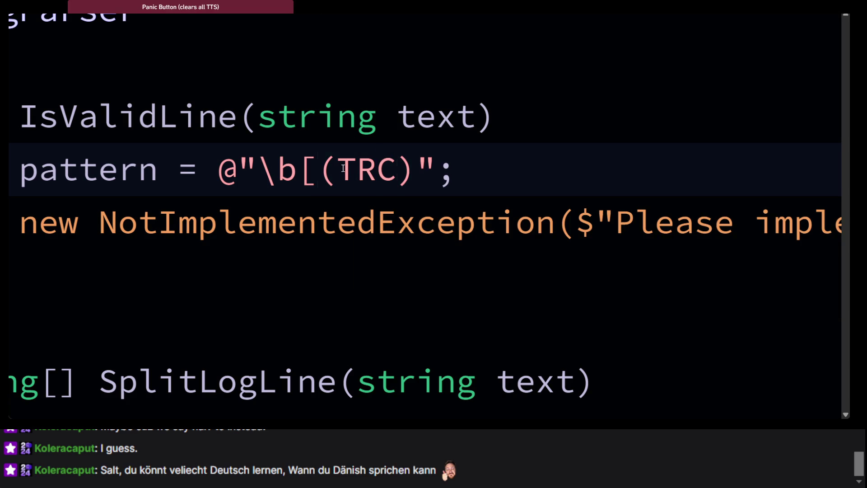
pyautogui.click(343, 168)
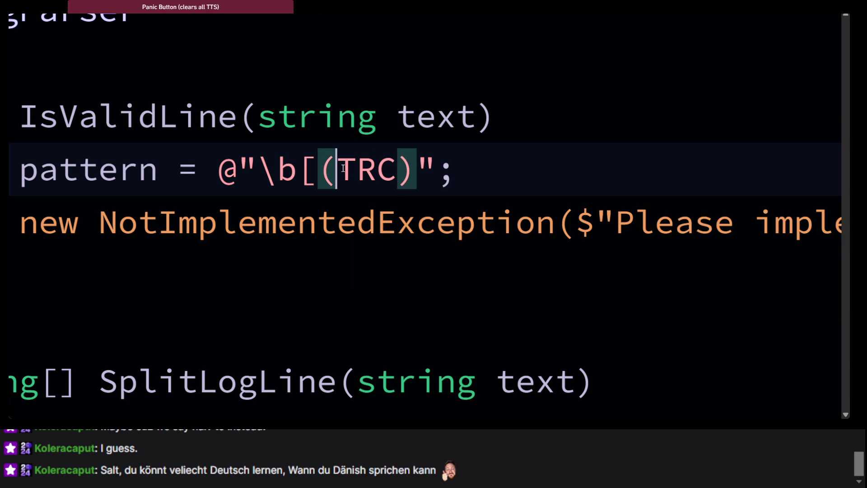
# Step: Escape the opening bracket with a backslash so the pattern reads @"\b\[(TRC)"
pyautogui.click(308, 174)
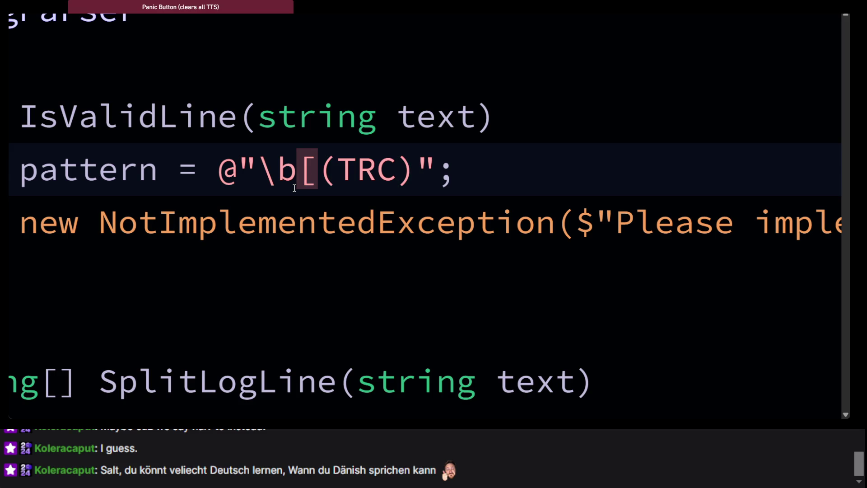
pyautogui.write('\\')
pyautogui.click(316, 221)
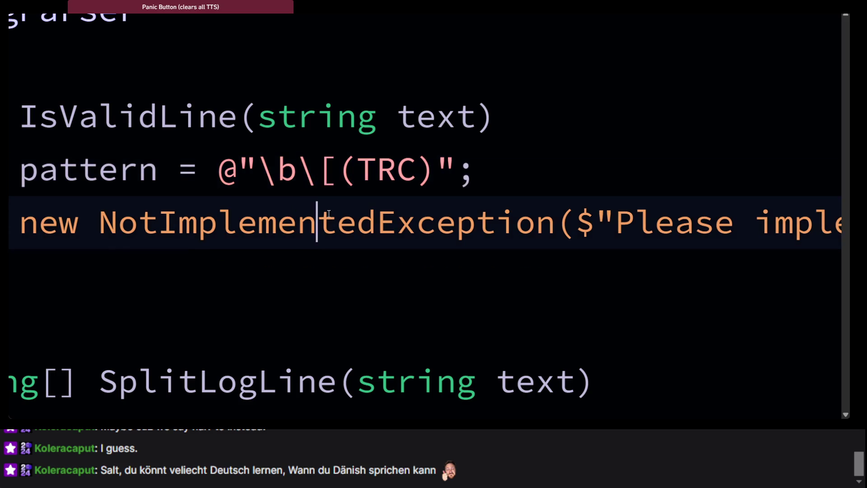
pyautogui.hscroll(2, 325, 217)
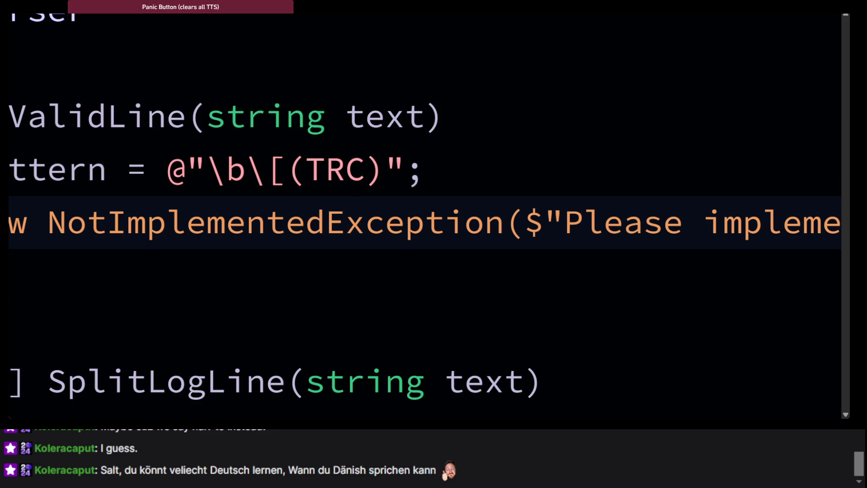
pyautogui.hotkey('alt', 'Tab')
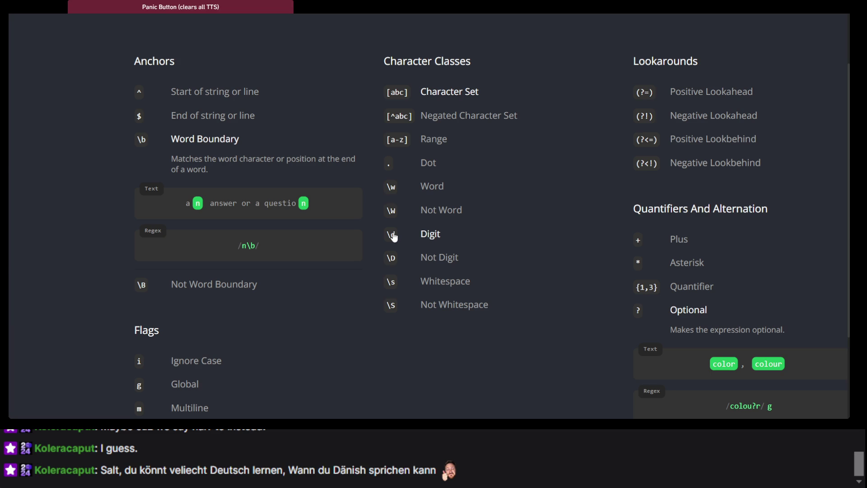
# Step: Expand the cheat sheet's Non Capturing Group entry showing the (?:ha)+ example
pyautogui.hscroll(3, 393, 236)
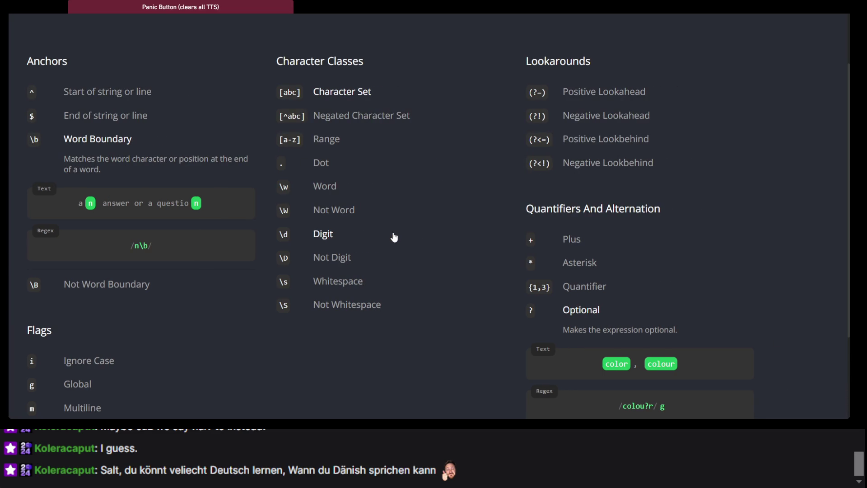
pyautogui.scroll(-3, 394, 235)
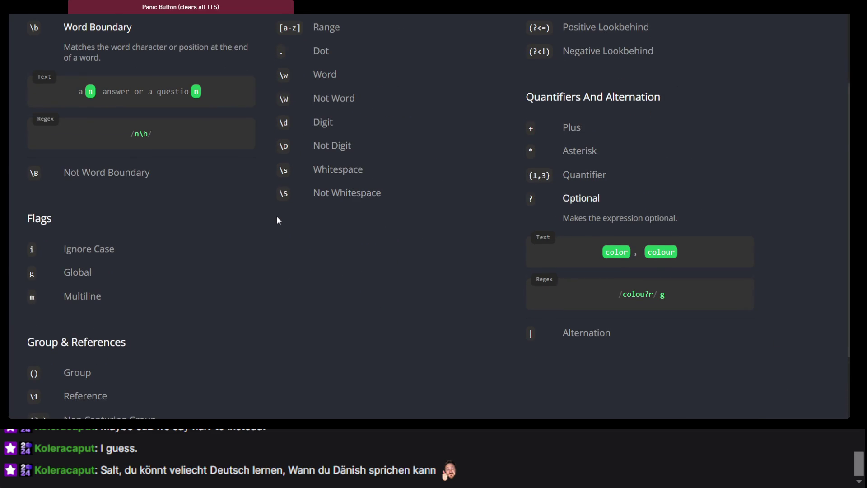
pyautogui.scroll(-3, 276, 218)
pyautogui.scroll(1, 277, 218)
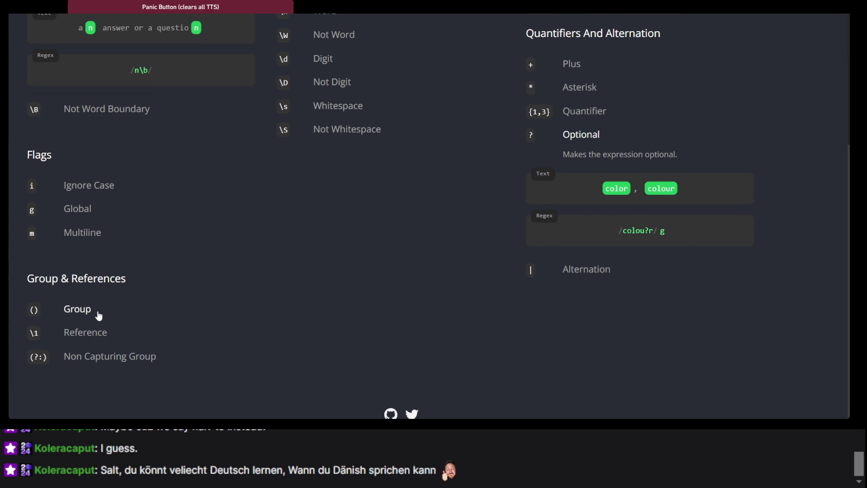
pyautogui.scroll(-2, 98, 313)
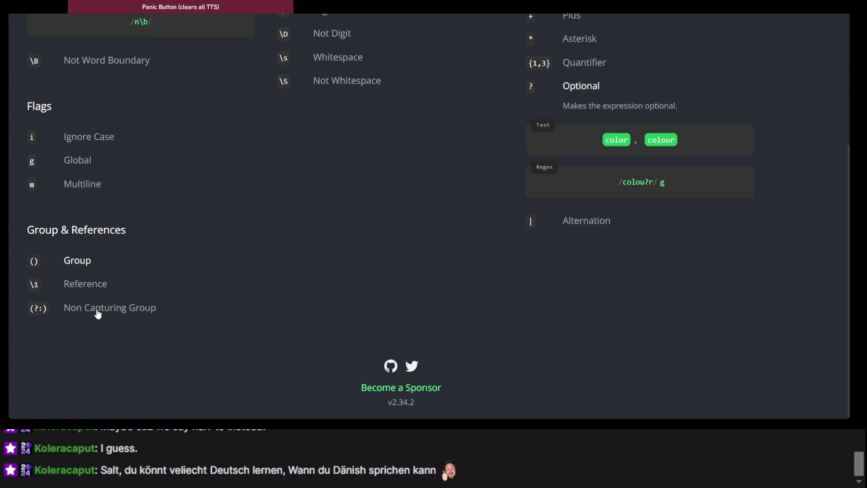
pyautogui.click(102, 309)
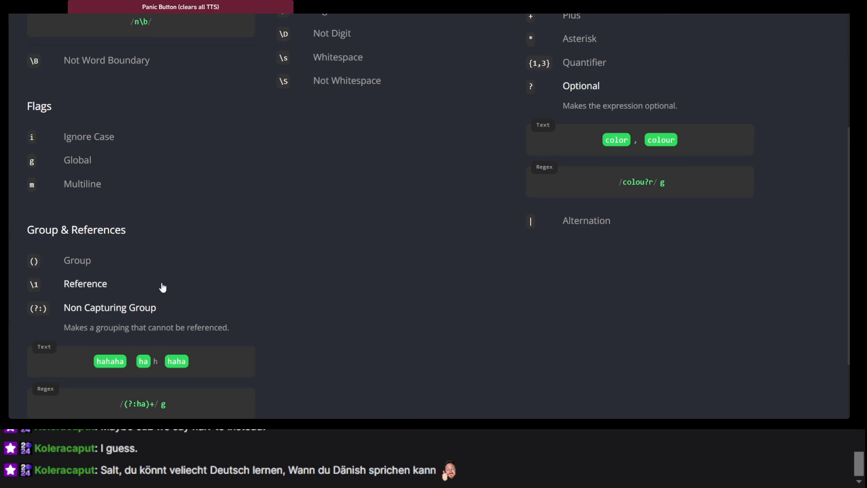
pyautogui.scroll(-3, 139, 296)
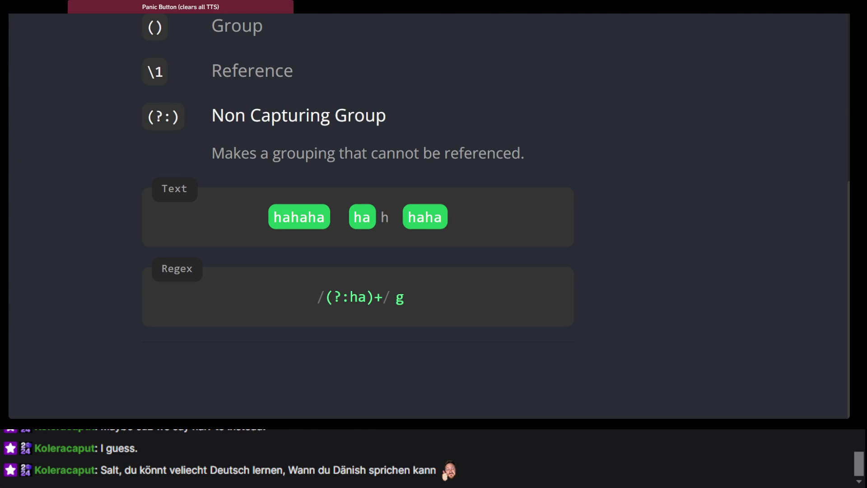
pyautogui.hotkey('alt', 'Tab')
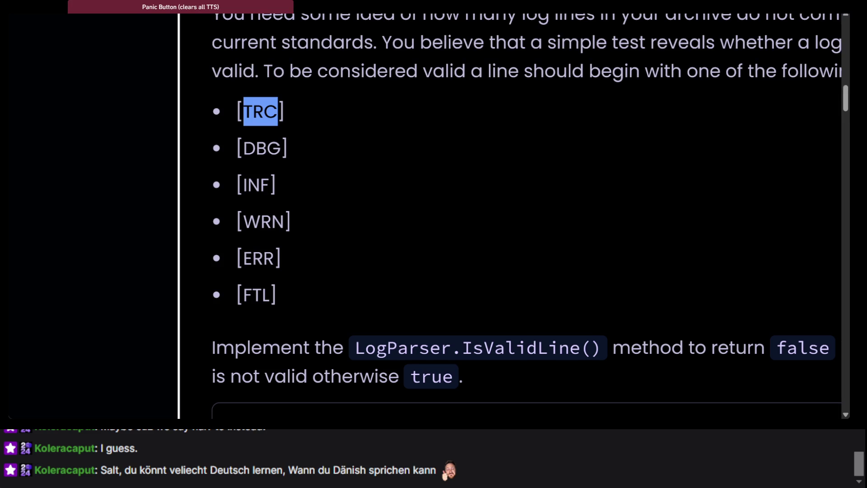
pyautogui.hotkey('alt', 'Tab')
pyautogui.hotkey('alt', 'Tab')
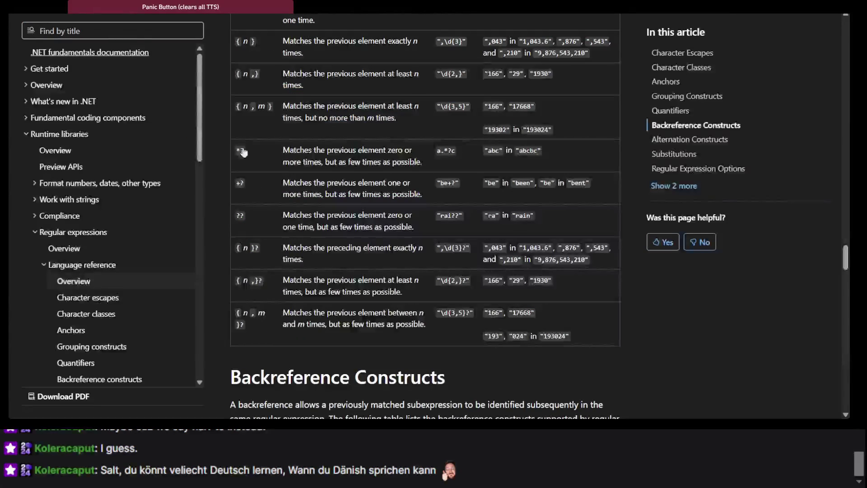
# Step: Locate the (?:subexpression) noncapturing row in the .NET Grouping Constructs table
pyautogui.scroll(5, 294, 206)
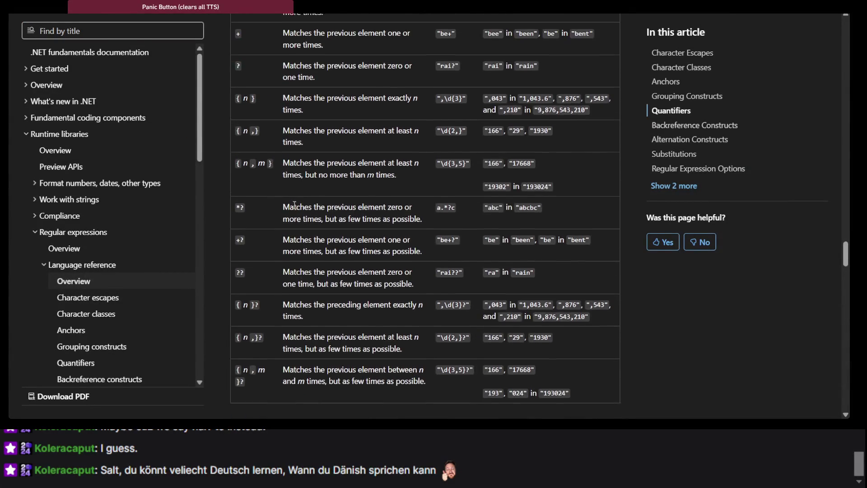
pyautogui.scroll(-7, 294, 205)
pyautogui.scroll(-5, 294, 204)
pyautogui.scroll(15, 293, 204)
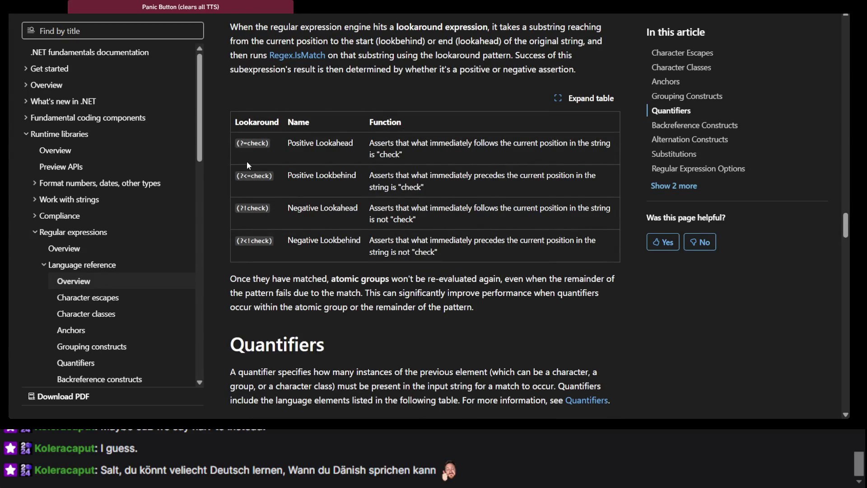
pyautogui.scroll(10, 247, 161)
pyautogui.scroll(8, 247, 162)
pyautogui.scroll(2, 246, 161)
pyautogui.scroll(-2, 247, 162)
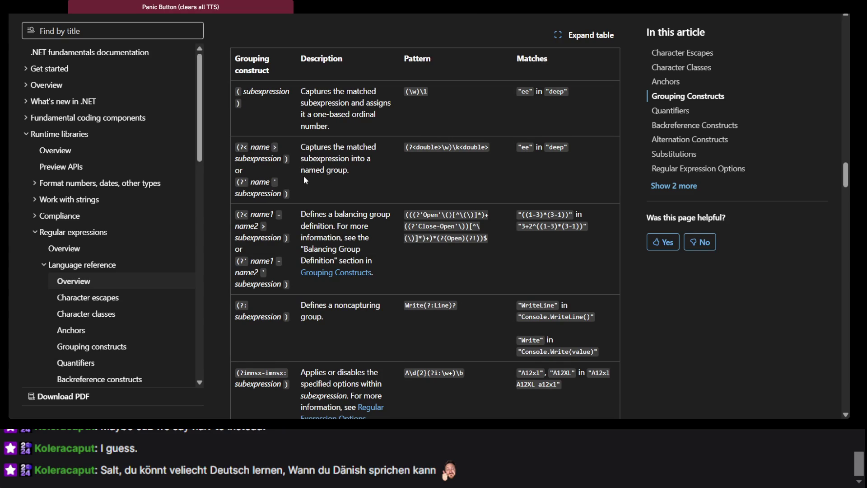
pyautogui.scroll(-4, 304, 180)
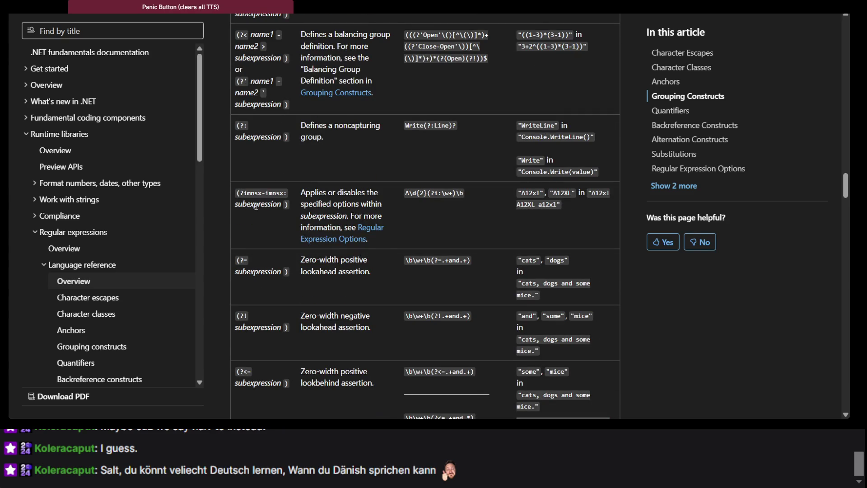
pyautogui.keyDown('ctrl'); pyautogui.scroll(5, 255, 206); pyautogui.keyUp('ctrl')
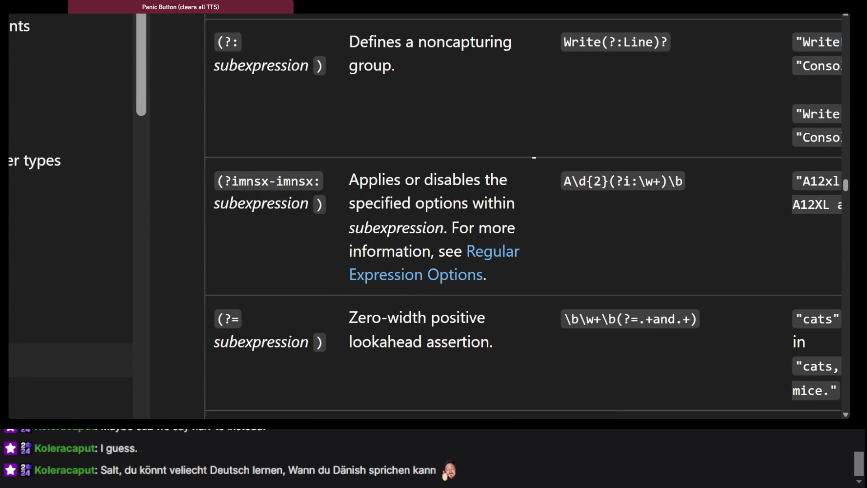
pyautogui.hotkey('alt', 'Tab')
# Step: Make the group non-capturing by inserting ?: so it reads (?:TRC)
pyautogui.click(308, 169)
pyautogui.write('?"TRC)";')
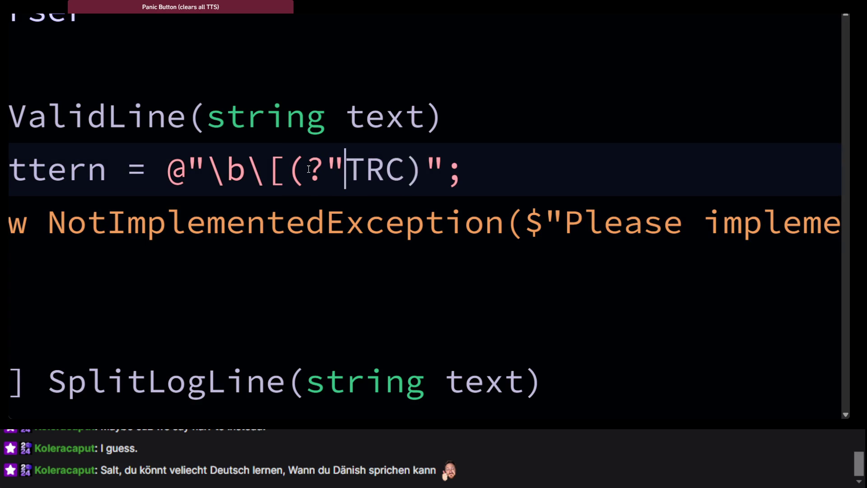
pyautogui.press('BackSpace')
pyautogui.write(':')
pyautogui.hotkey('alt', 'Tab')
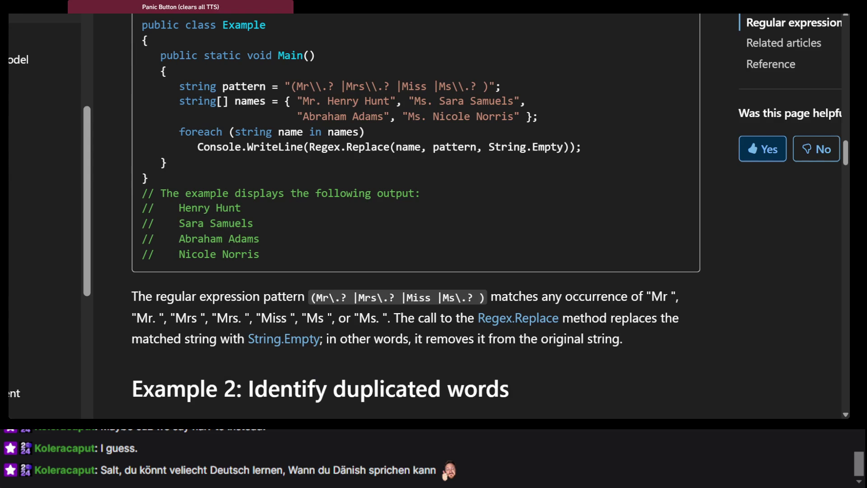
pyautogui.hotkey('ctrl', 'Tab')
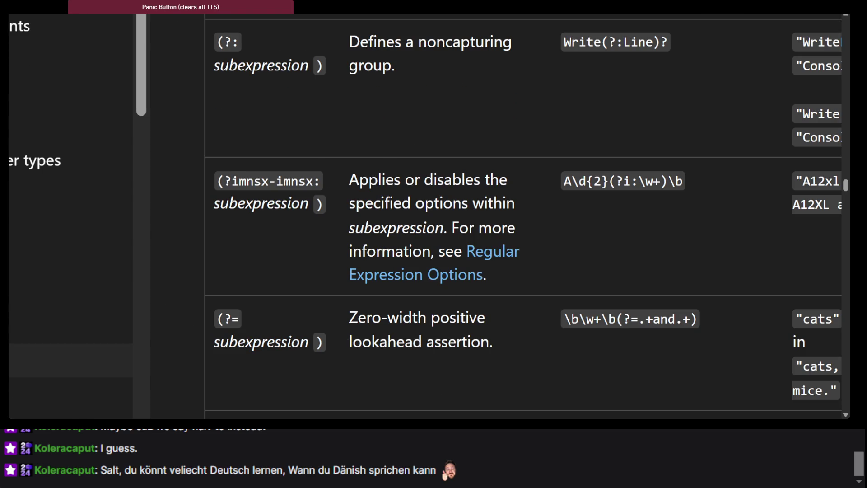
pyautogui.hotkey('alt', 'Tab')
# Step: Close the bracket after the group, giving @"\b\[(?:TRC)]", and compare with the grouping docs
pyautogui.click(334, 246)
pyautogui.hscroll(1, 388, 237)
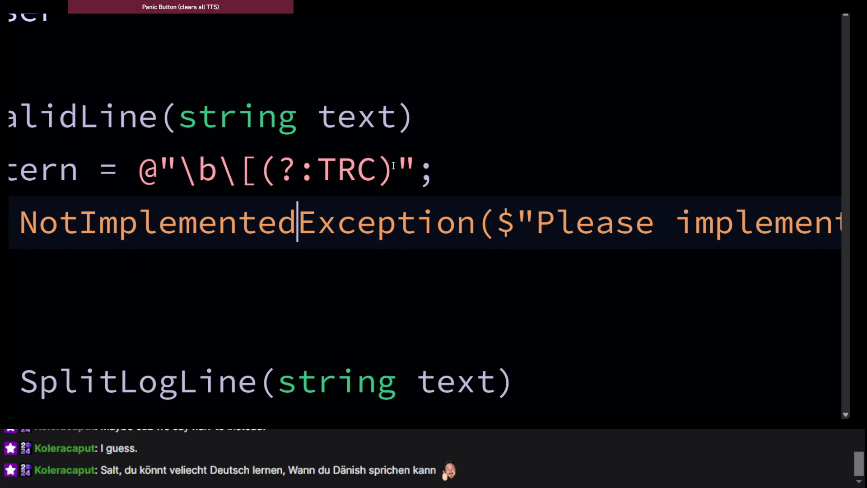
pyautogui.click(394, 166)
pyautogui.write(']')
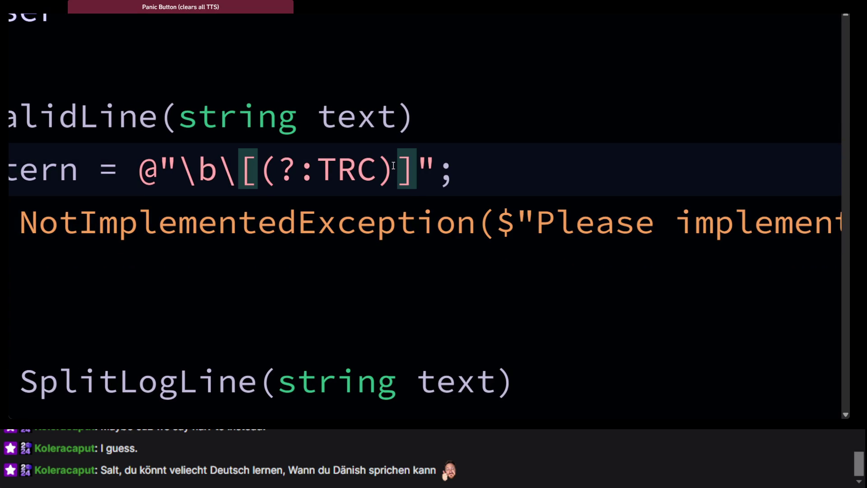
pyautogui.click(397, 222)
pyautogui.moveTo(258, 173); pyautogui.dragTo(393, 173)
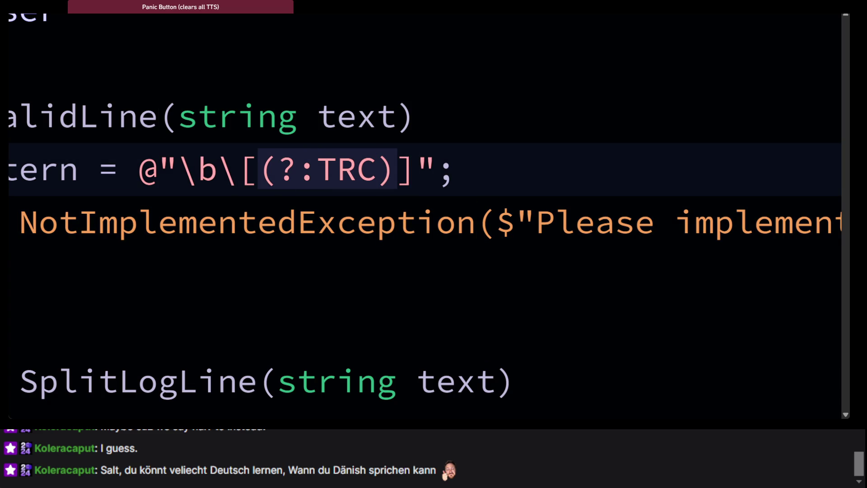
pyautogui.hotkey('alt', 'Tab')
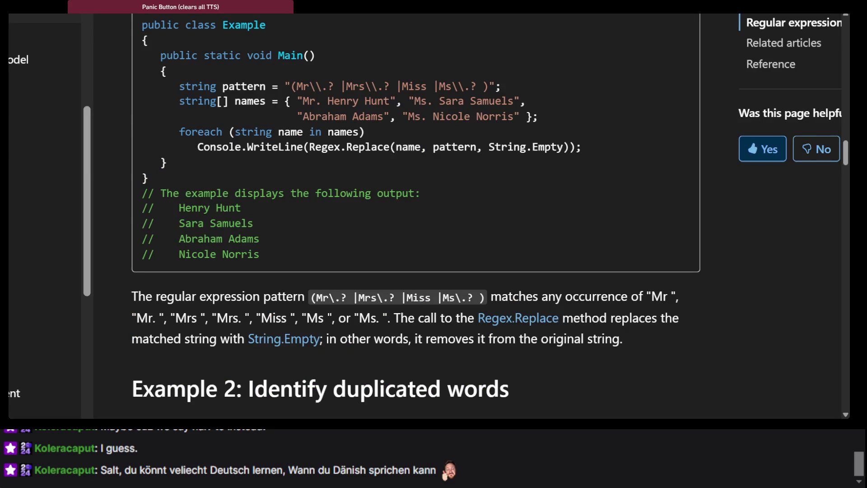
pyautogui.hotkey('ctrl', 'Tab')
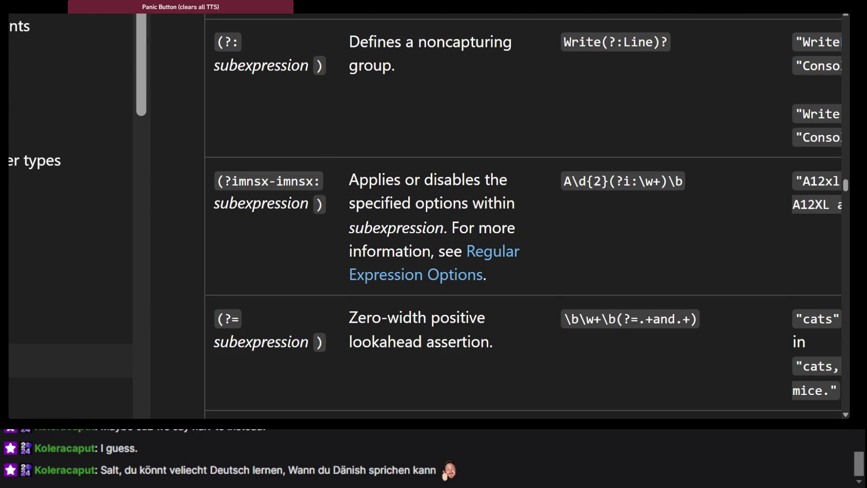
pyautogui.hotkey('ctrl', 'Tab')
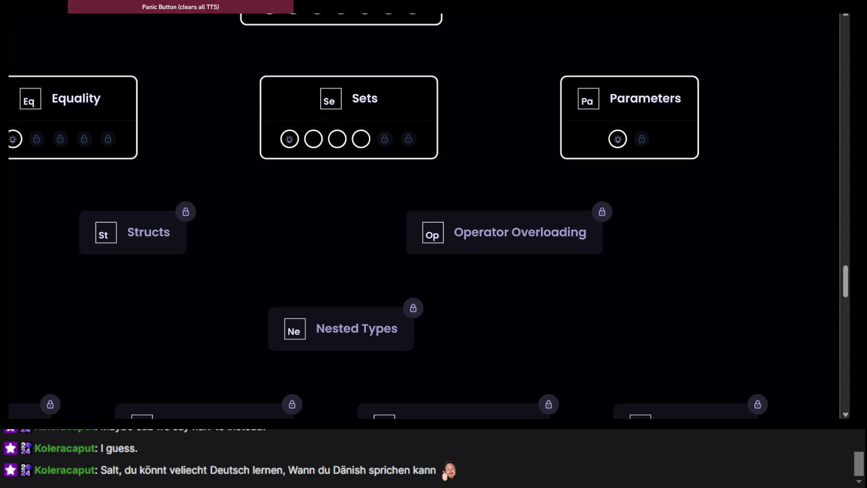
# Step: Recheck the six valid log-level tags, [TRC] through [FTL], before returning to the IsValidLine code
pyautogui.hotkey('alt', 'Tab')
pyautogui.hotkey('alt', 'Tab')
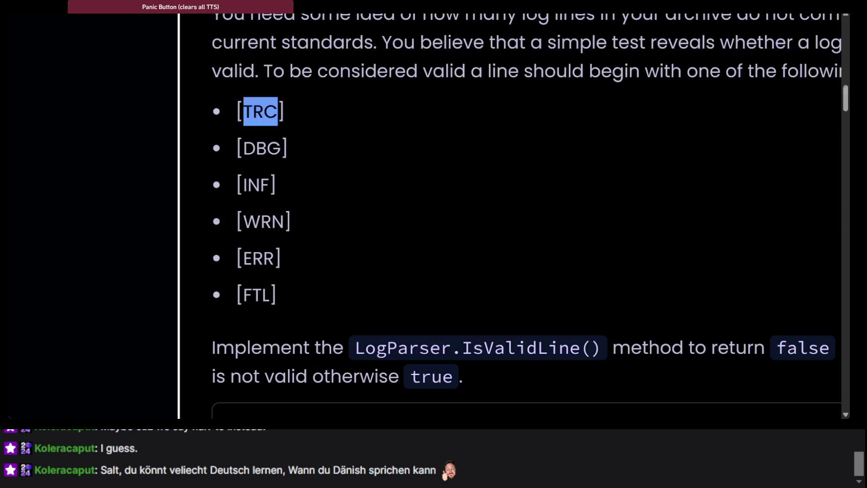
pyautogui.scroll(-2, 235, 140)
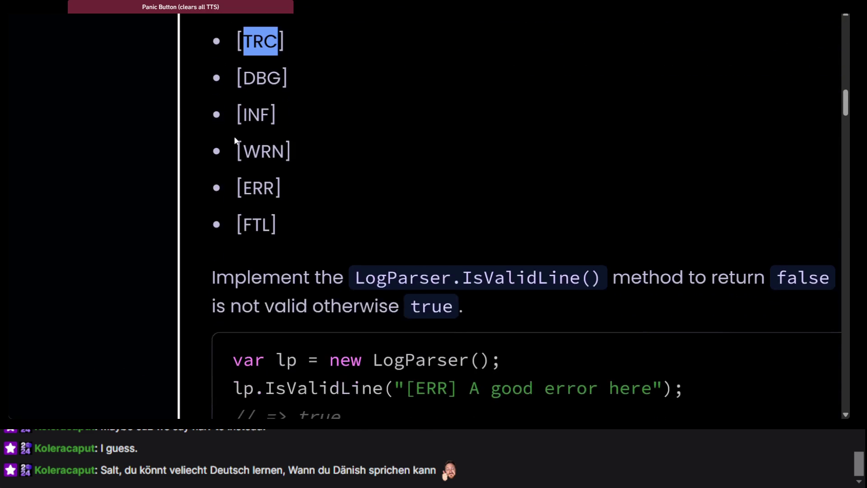
pyautogui.scroll(1, 234, 140)
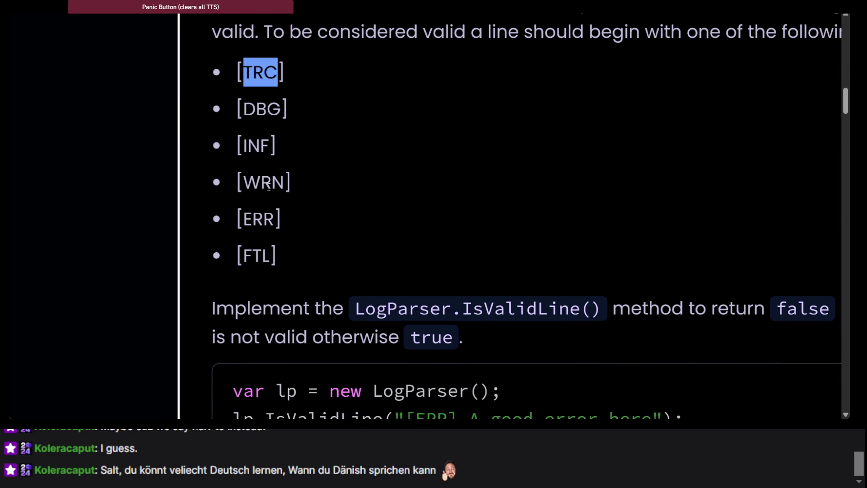
pyautogui.hotkey('alt', 'Tab')
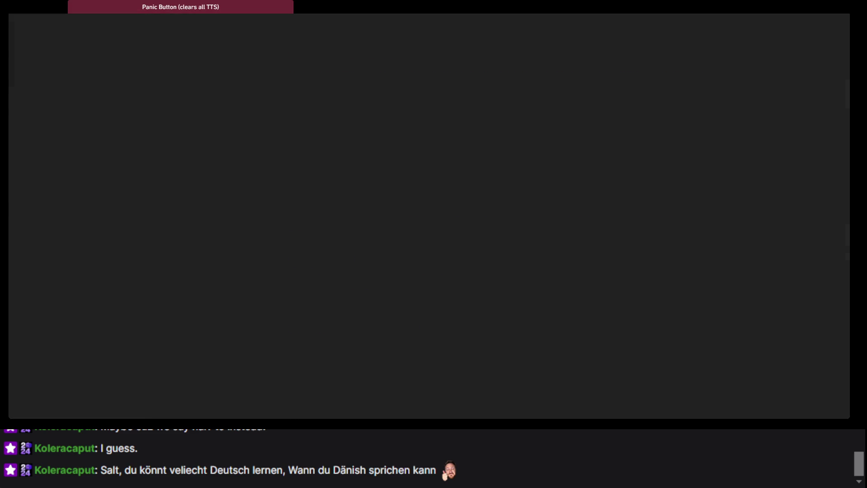
pyautogui.hotkey('alt', 'Tab')
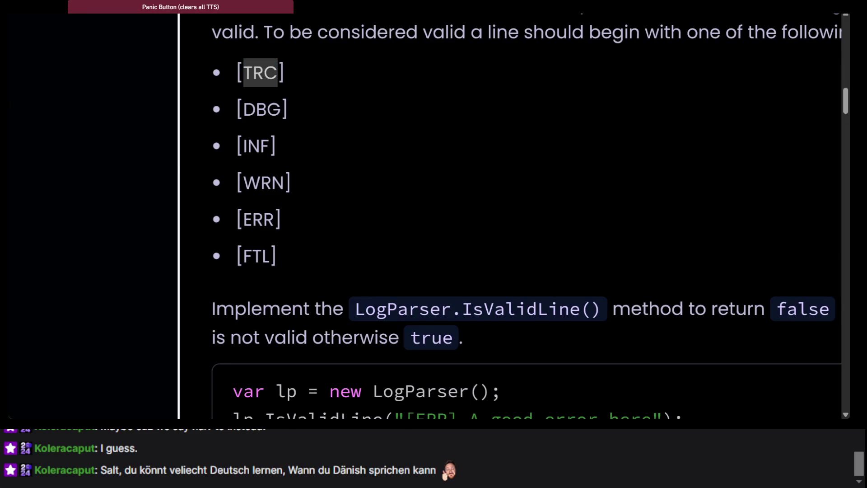
pyautogui.hotkey('alt', 'Tab')
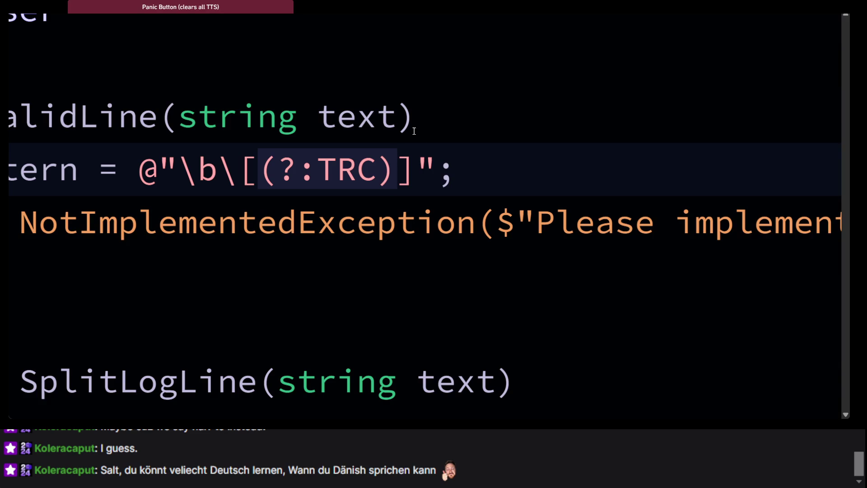
# Step: Copy the (?:TRC) group and paste additional copies right after it
pyautogui.moveTo(338, 169)
pyautogui.mouseDown()
pyautogui.moveTo(397, 175)
pyautogui.moveTo(266, 178)
pyautogui.mouseUp()
pyautogui.hotkey('ctrl', 'c')
pyautogui.press('Right')
pyautogui.hotkey('ctrl', 'v')
pyautogui.hotkey('ctrl', 'v')
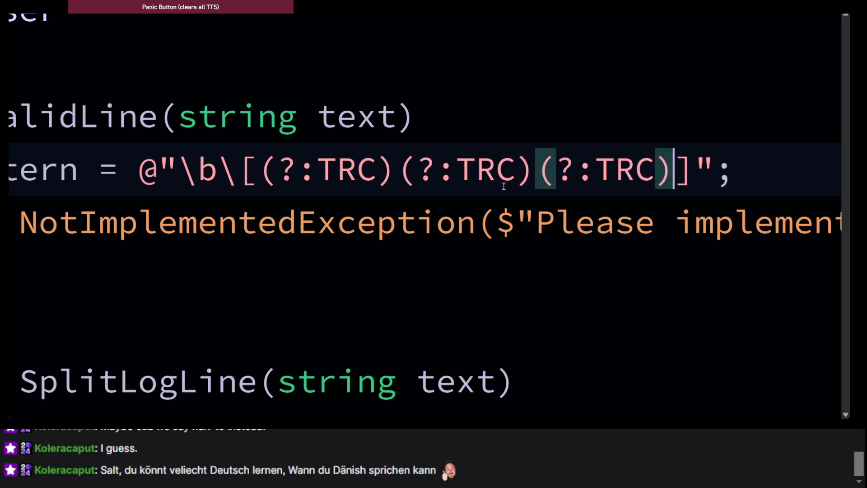
pyautogui.hotkey('ctrl', 'v')
pyautogui.hotkey('ctrl', 'v')
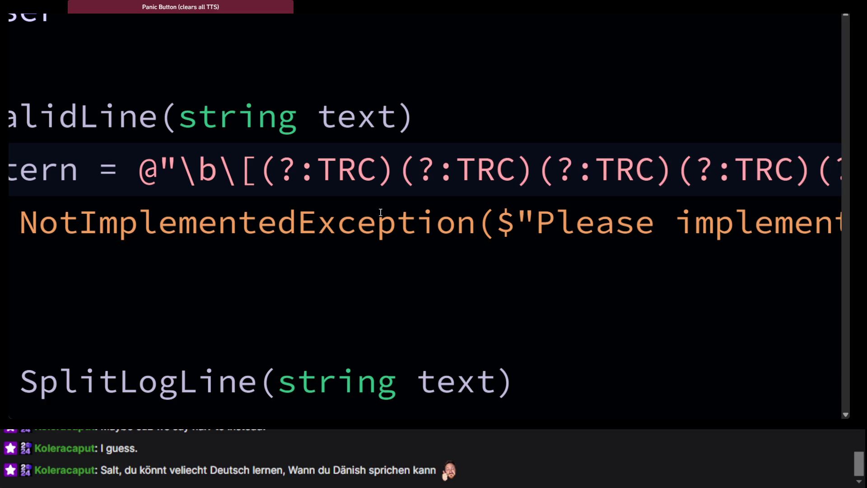
pyautogui.hscroll(2, 504, 186)
pyautogui.hscroll(3, 285, 192)
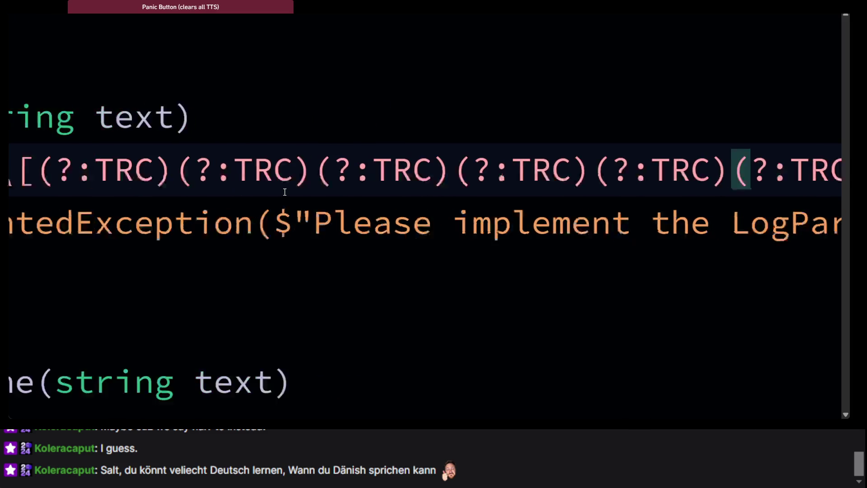
# Step: Change the second and third groups' TRC to DBG and INF
pyautogui.hotkey('alt', 'Tab')
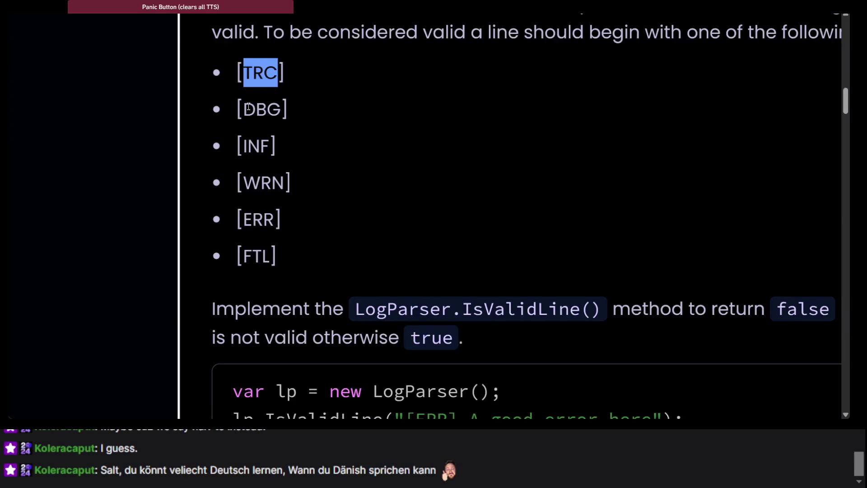
pyautogui.doubleClick(248, 106)
pyautogui.hotkey('alt', 'Tab')
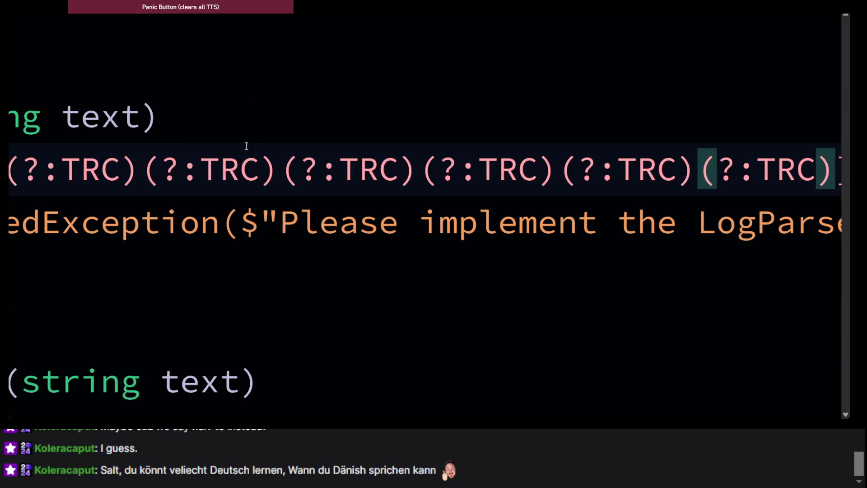
pyautogui.click(244, 170)
pyautogui.doubleClick(244, 169)
pyautogui.hotkey('ctrl', 'v')
pyautogui.click(378, 169)
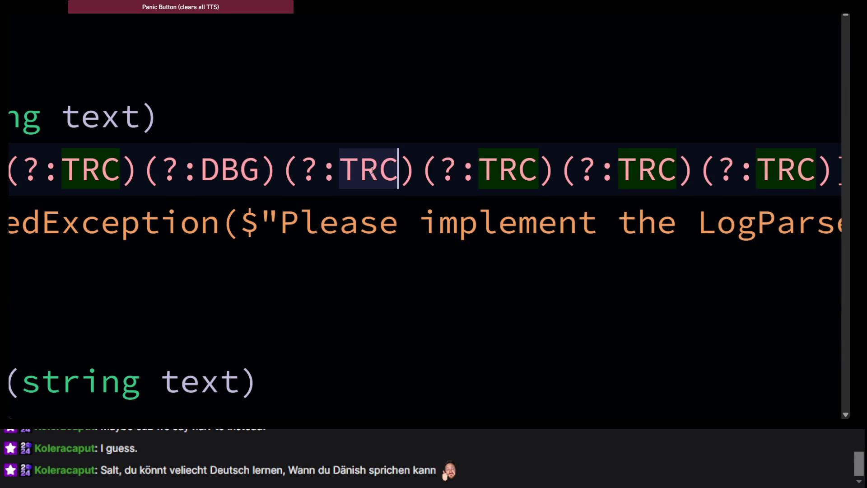
pyautogui.doubleClick(371, 169)
pyautogui.write('INF')
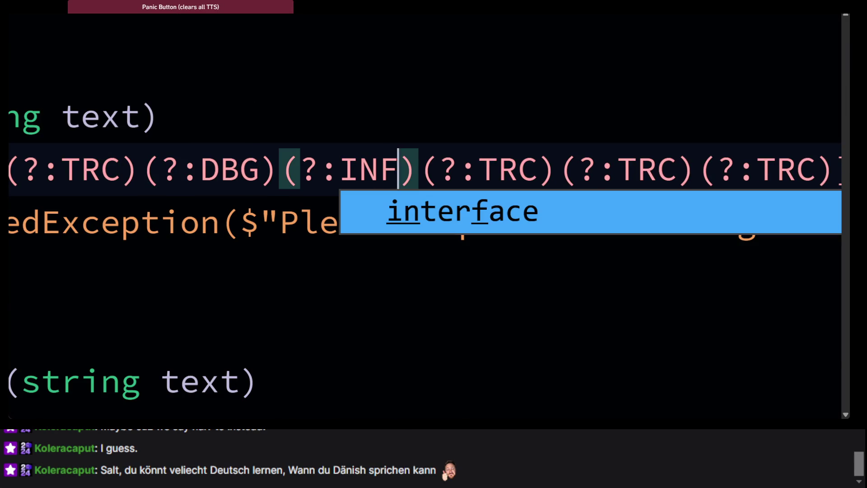
# Step: Change the remaining copies to WRN, ERR and FTL, completing (?:TRC)…(?:FTL)
pyautogui.hotkey('alt', 'Tab')
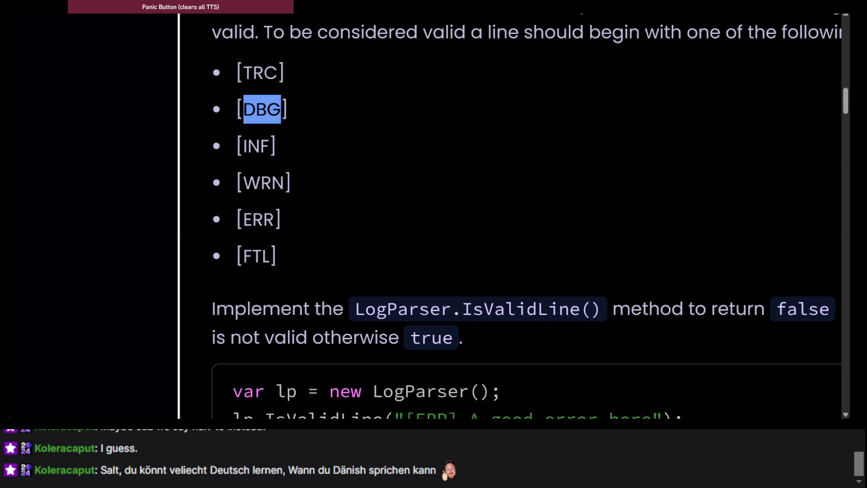
pyautogui.hotkey('alt', 'Tab')
pyautogui.doubleClick(514, 174)
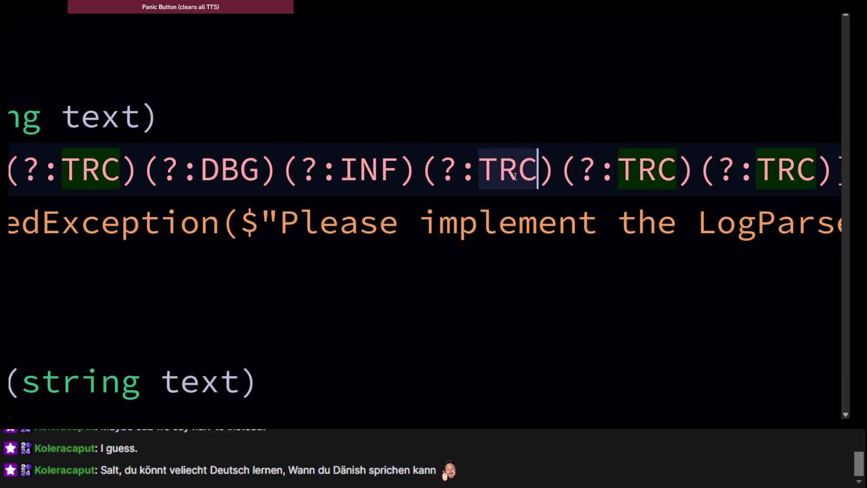
pyautogui.write('WRN')
pyautogui.click(665, 178)
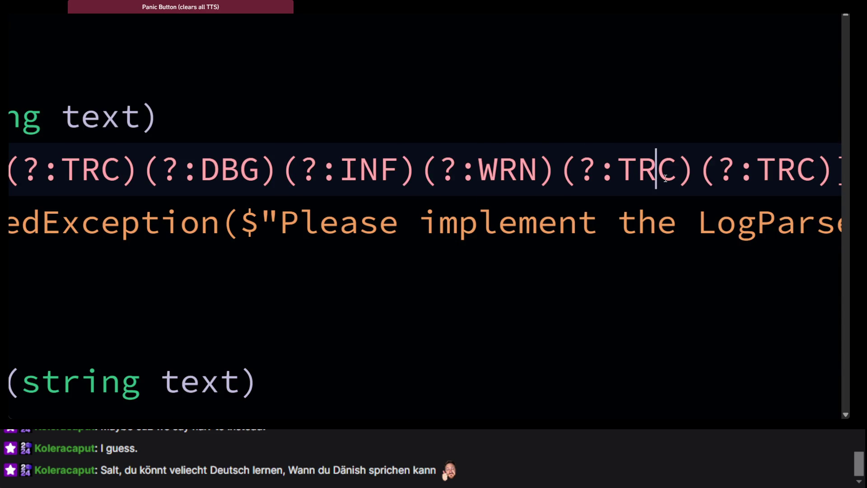
pyautogui.doubleClick(664, 178)
pyautogui.write('ERR')
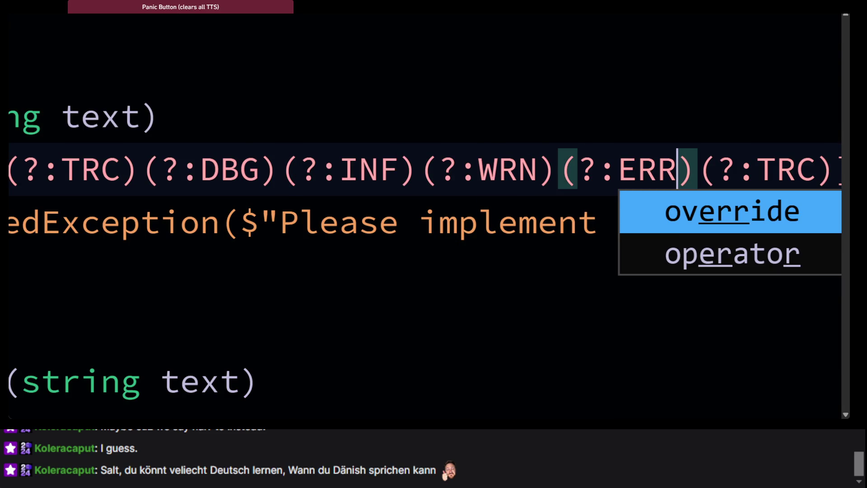
pyautogui.hotkey('alt', 'Tab')
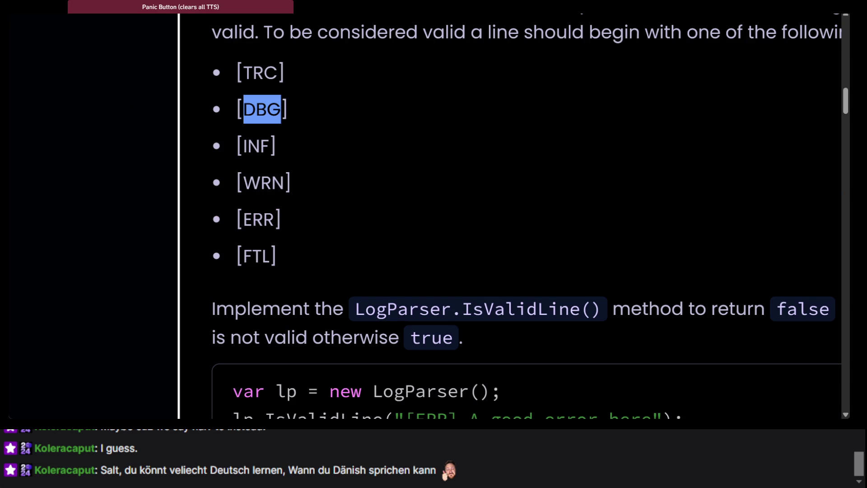
pyautogui.hotkey('alt', 'Tab')
pyautogui.hscroll(3, 663, 241)
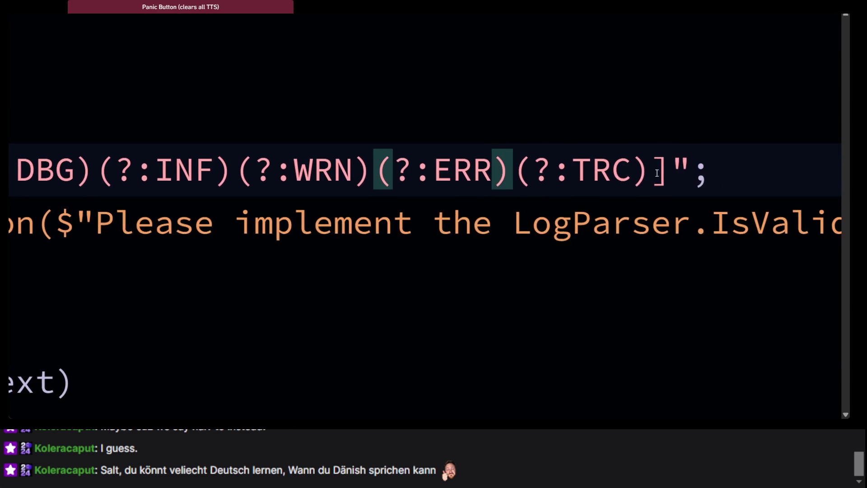
pyautogui.doubleClick(620, 167)
pyautogui.write('FTL')
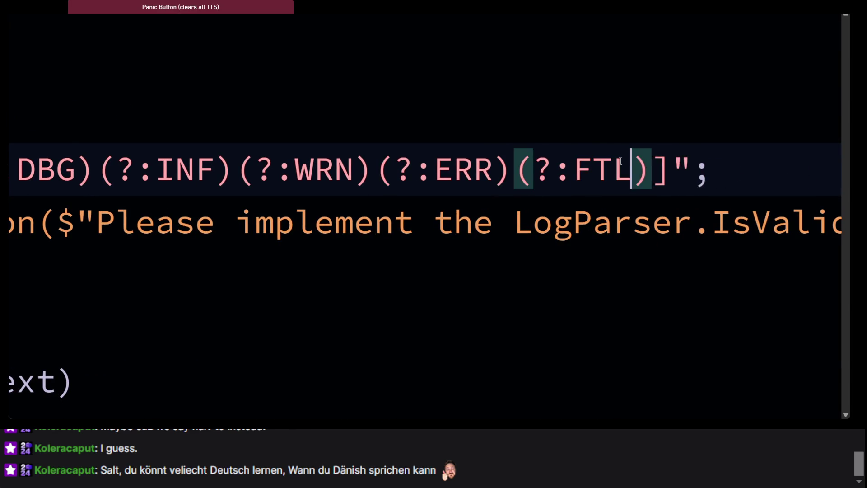
pyautogui.hotkey('ctrl', '-')
pyautogui.click(495, 205)
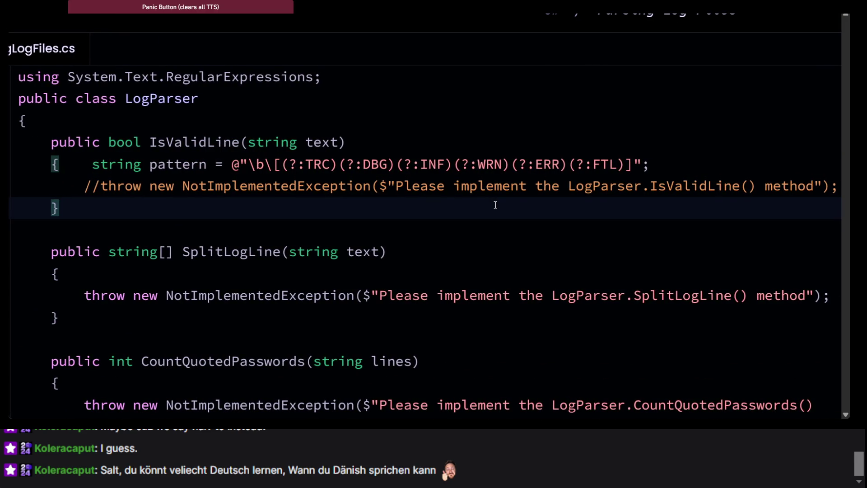
# Step: Make the closing bracket after (?:FTL) an escaped \]
pyautogui.hscroll(2, 495, 205)
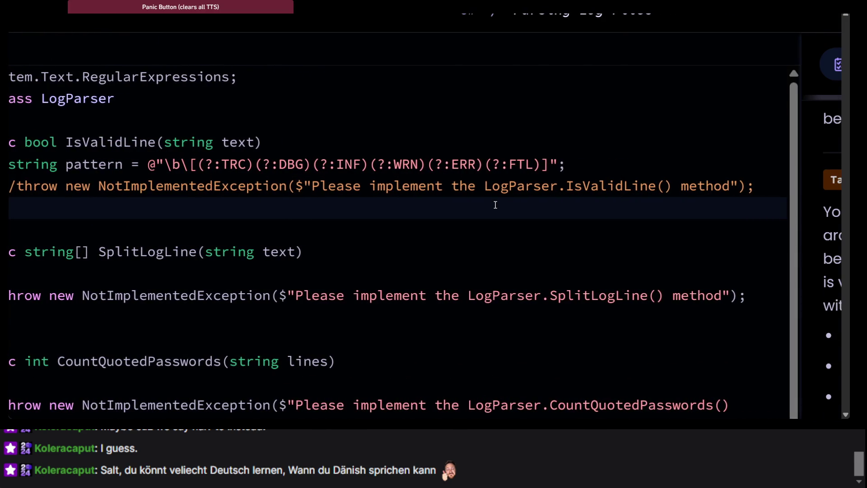
pyautogui.click(552, 165)
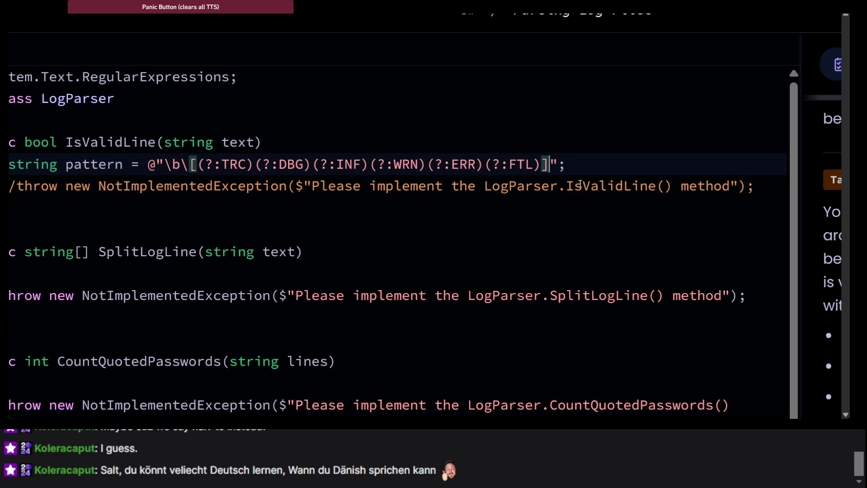
pyautogui.write(']')
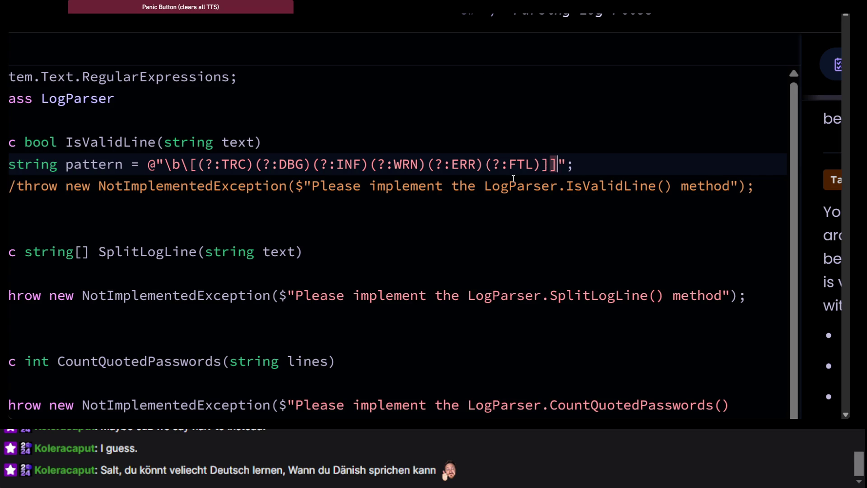
pyautogui.press('BackSpace')
pyautogui.write('\\')
pyautogui.write(']')
pyautogui.click(522, 235)
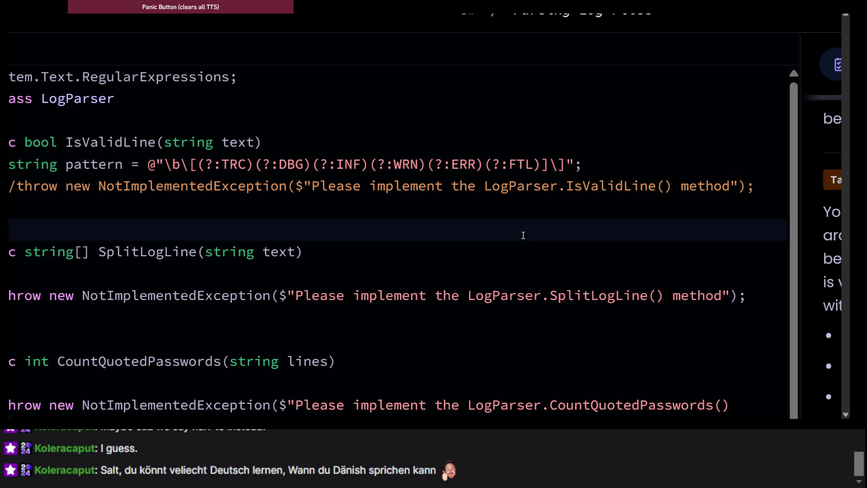
# Step: Add a \b word boundary after the escaped bracket before the closing quote
pyautogui.hscroll(-3, 523, 235)
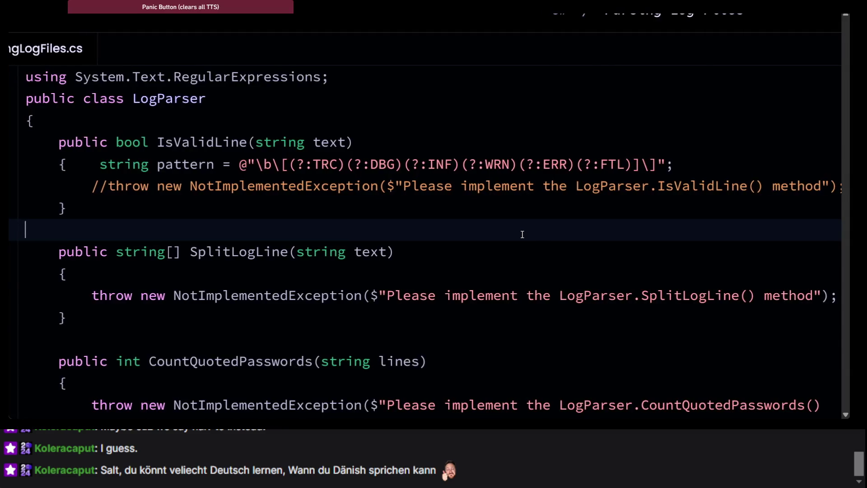
pyautogui.hscroll(3, 522, 235)
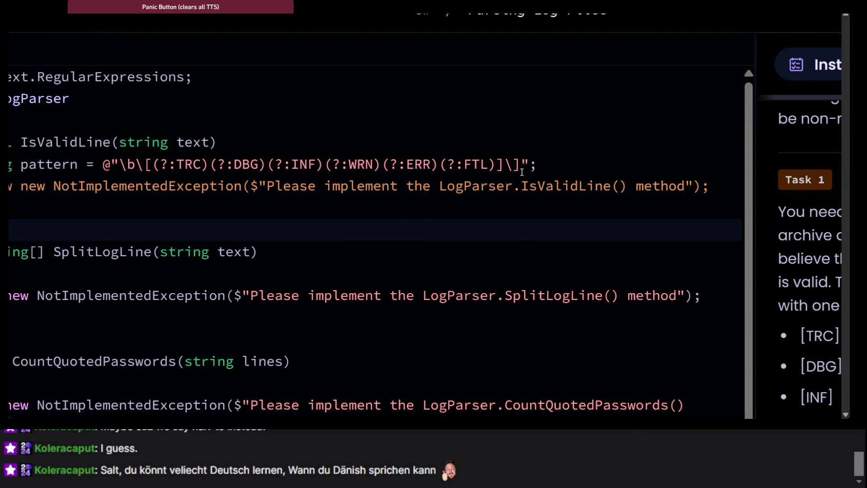
pyautogui.click(522, 172)
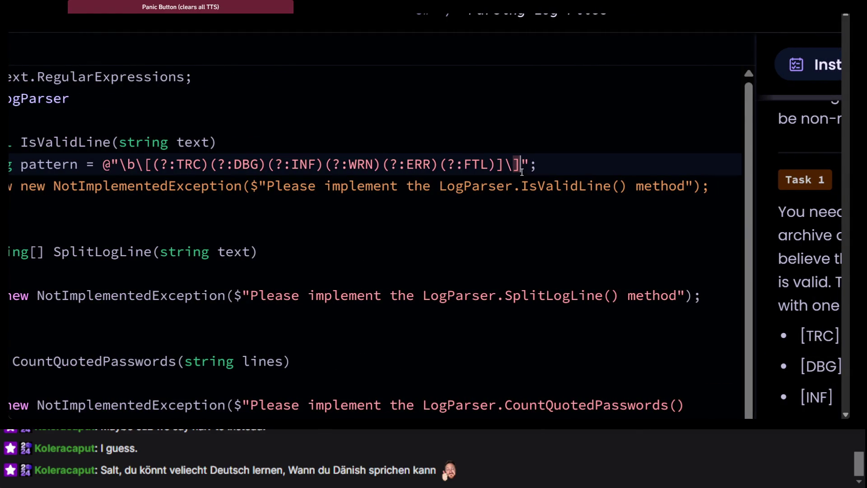
pyautogui.write('\x08')
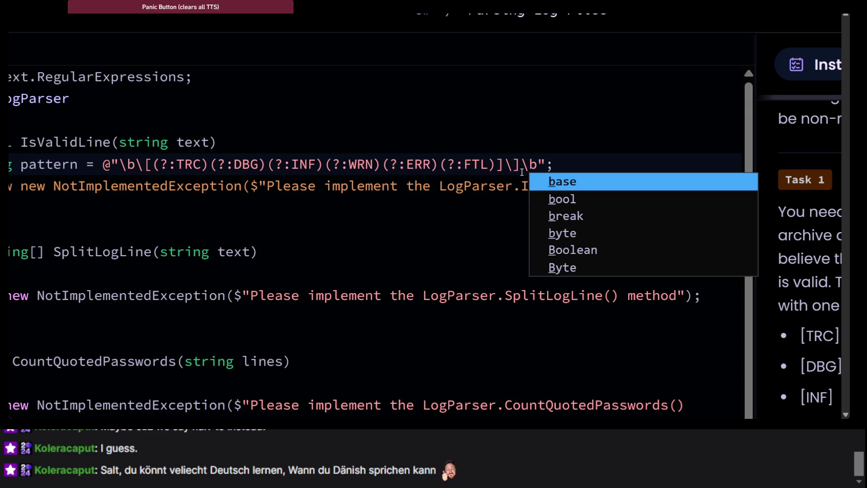
pyautogui.hotkey('alt', 'Tab')
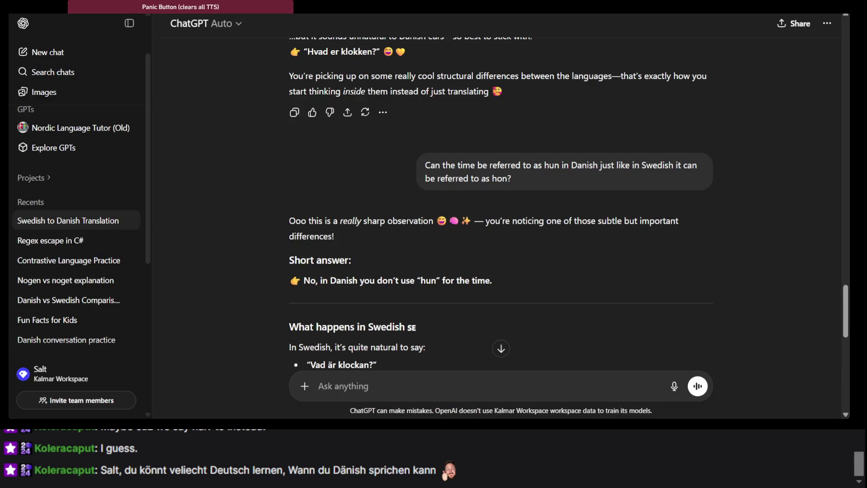
# Step: Scroll up the Danish time chat, then return to the [TRC]–[FTL] prefix list
pyautogui.scroll(10, 278, 164)
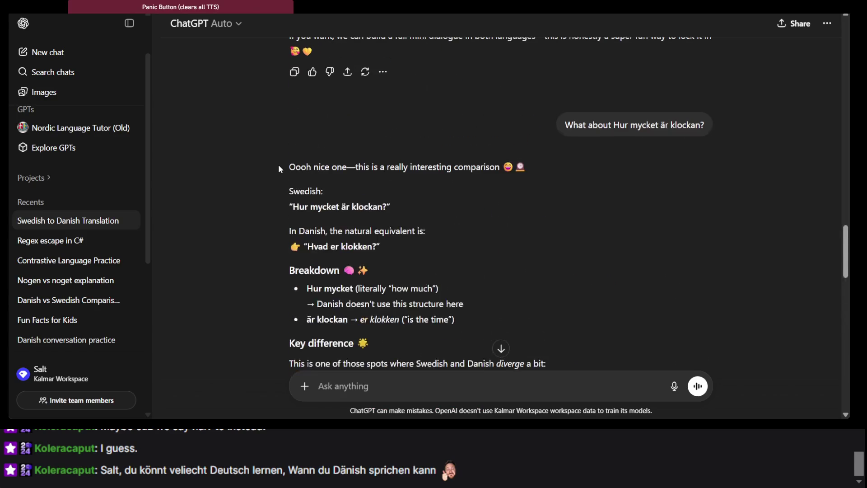
pyautogui.hotkey('alt', 'Tab')
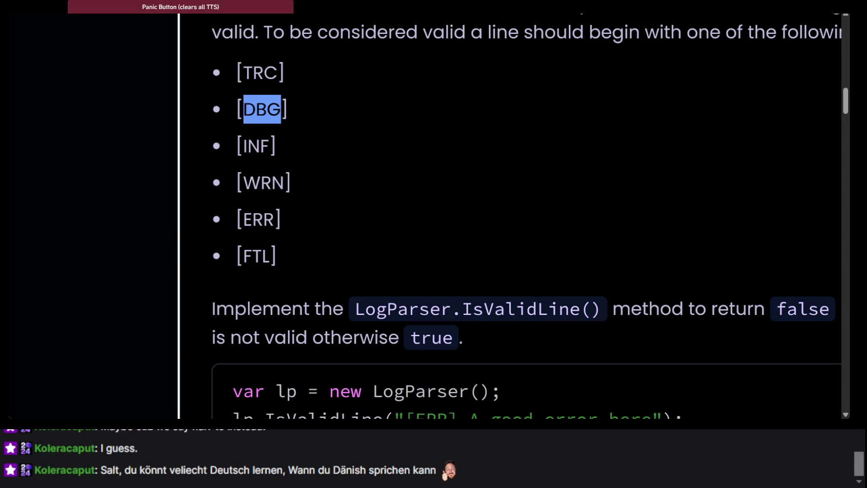
# Step: Look up the \b Word Boundary entry in the RegexLearn cheatsheet's Anchors section
pyautogui.hotkey('alt', 'Tab')
pyautogui.scroll(5, 273, 158)
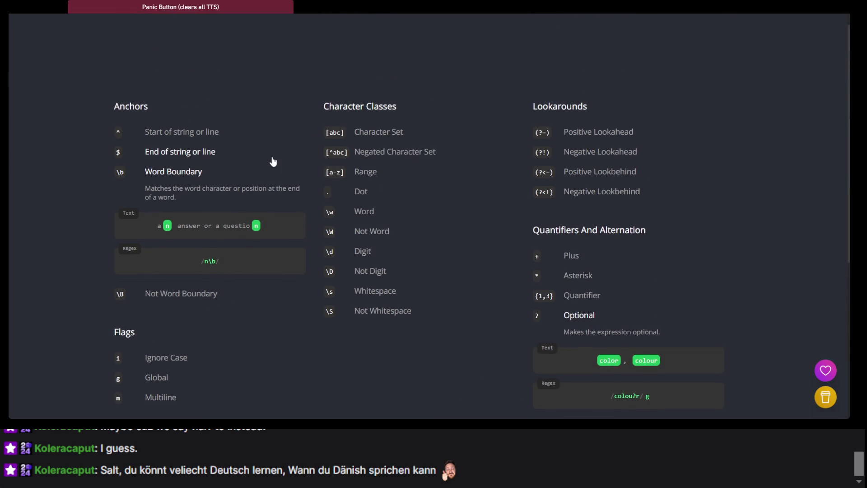
pyautogui.scroll(1, 273, 161)
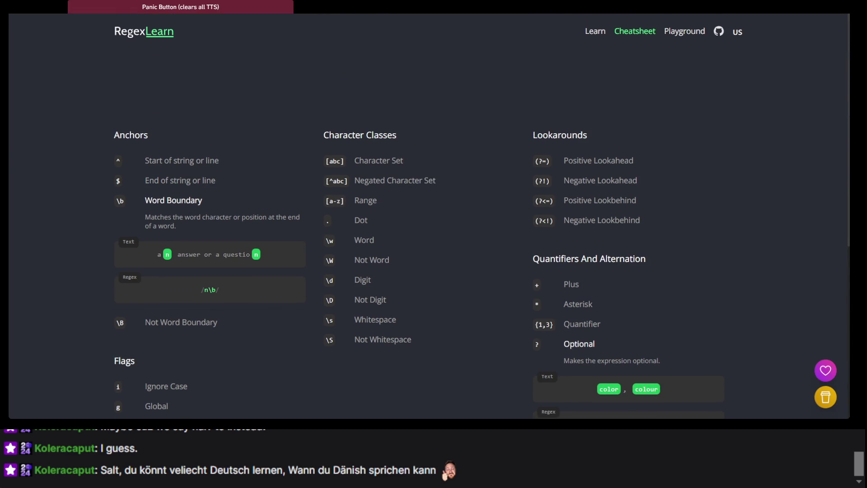
pyautogui.hotkey('alt', 'Tab')
pyautogui.hotkey('alt', 'Tab')
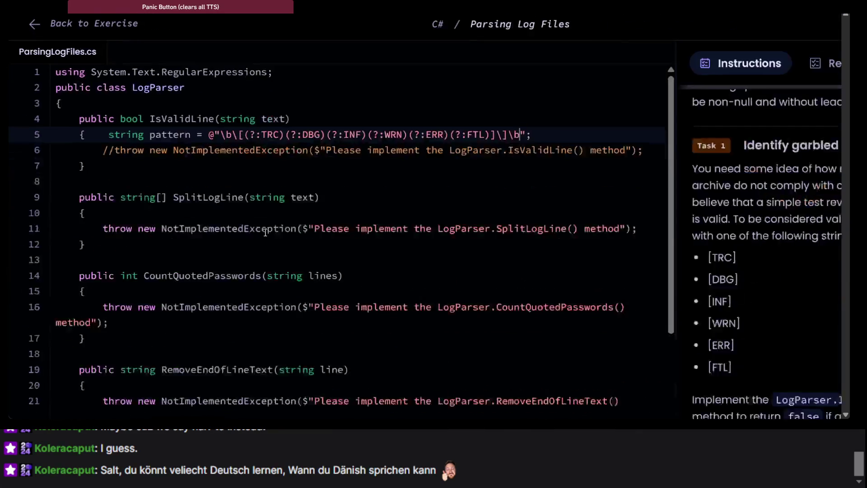
# Step: Insert a blank line after the pattern on line 5 and scroll to the IsValidLine examples
pyautogui.click(444, 188)
pyautogui.click(517, 129)
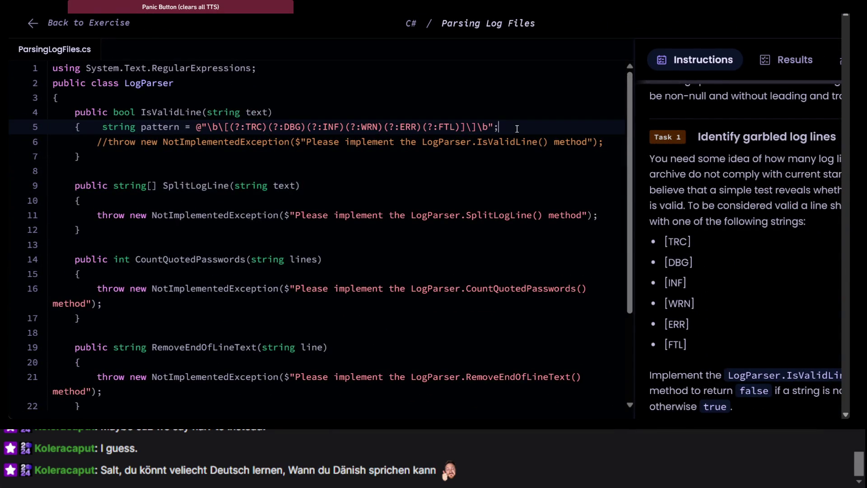
pyautogui.press('Return')
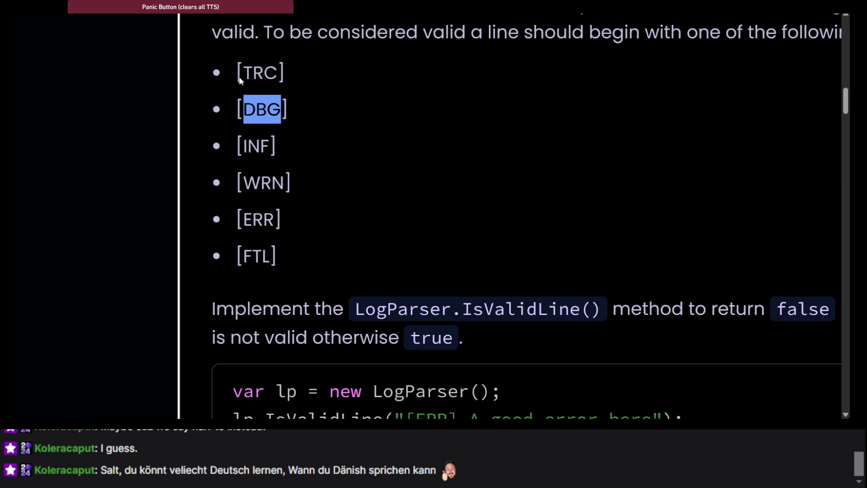
pyautogui.scroll(-5, 254, 126)
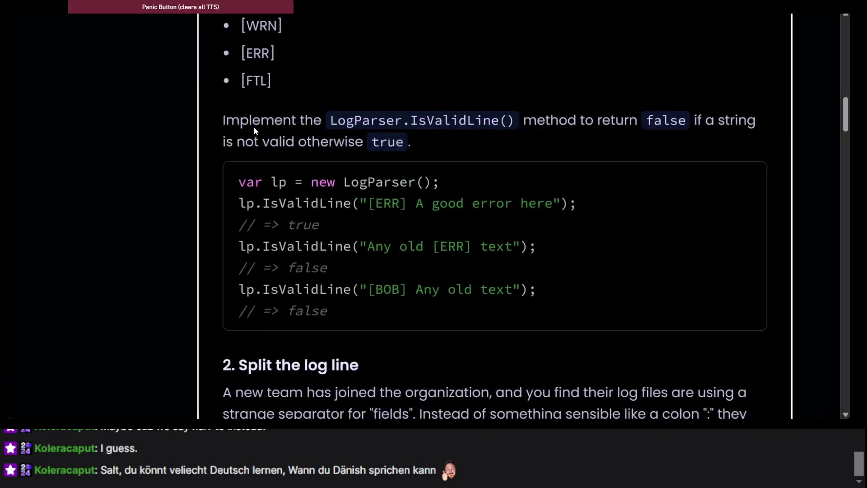
pyautogui.scroll(-4, 253, 126)
pyautogui.scroll(3, 253, 127)
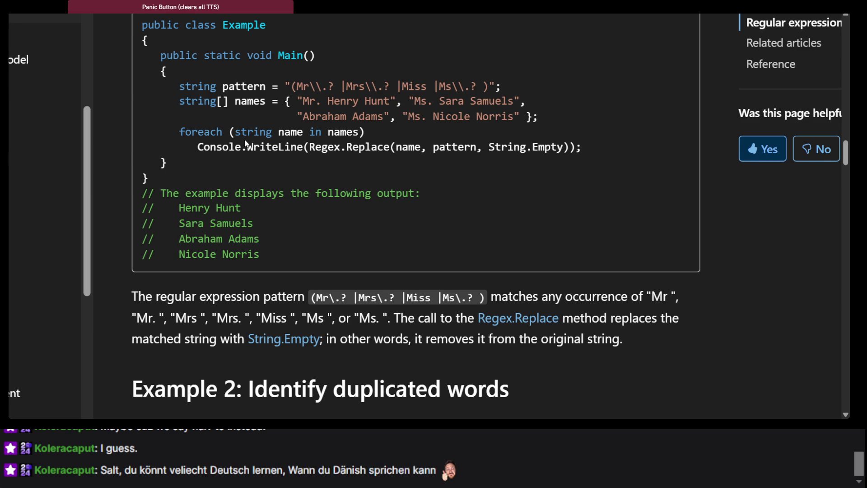
# Step: Scroll through Microsoft Learn's Example 1, Example 2 and the duplicated-words \b pattern table
pyautogui.scroll(1, 245, 143)
pyautogui.scroll(3, 234, 145)
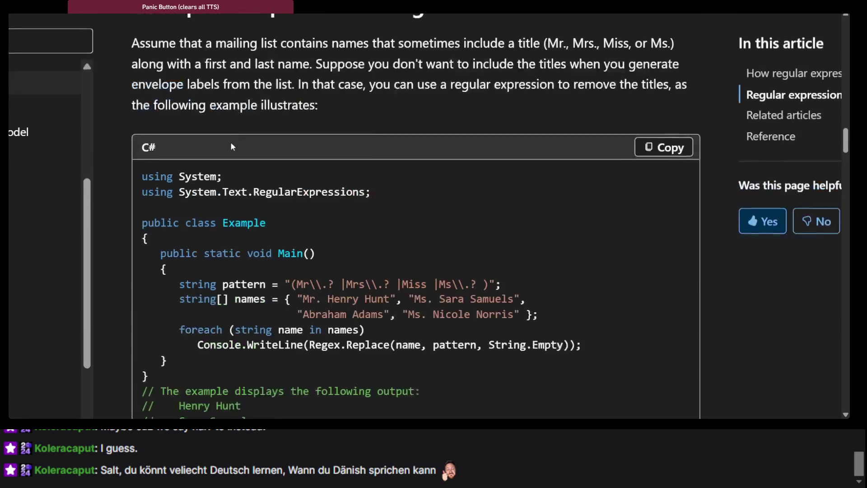
pyautogui.scroll(-5, 231, 142)
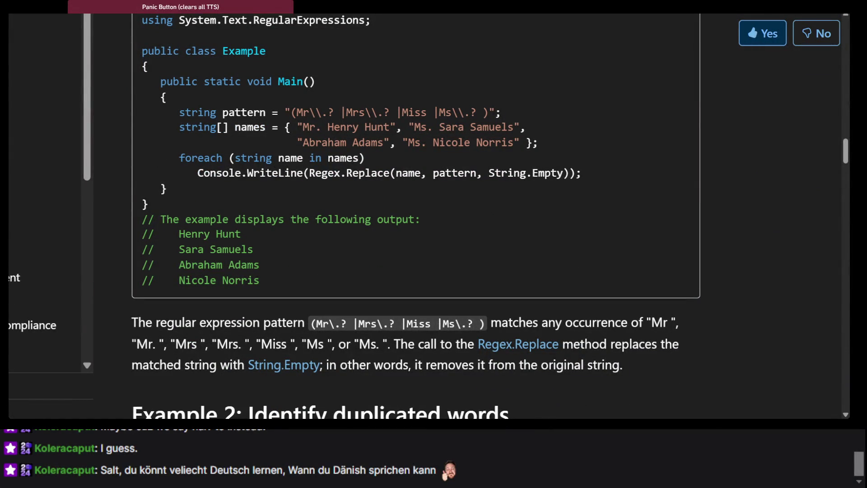
pyautogui.scroll(-6, 213, 237)
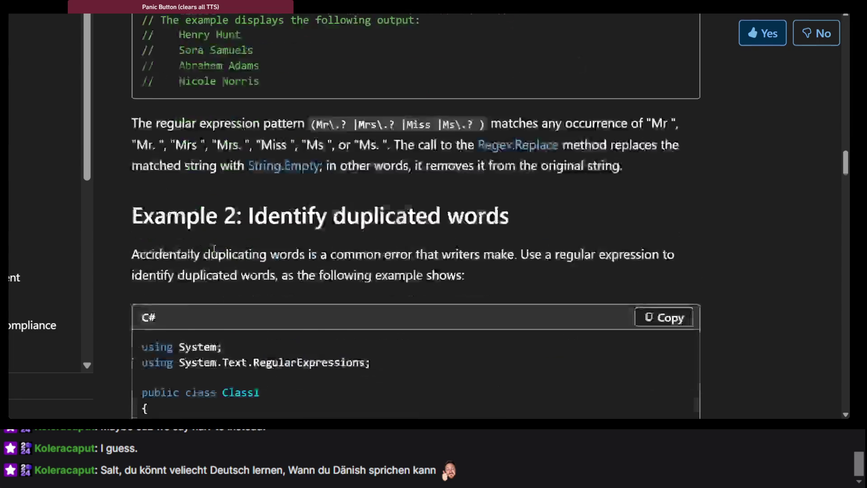
pyautogui.scroll(-4, 213, 251)
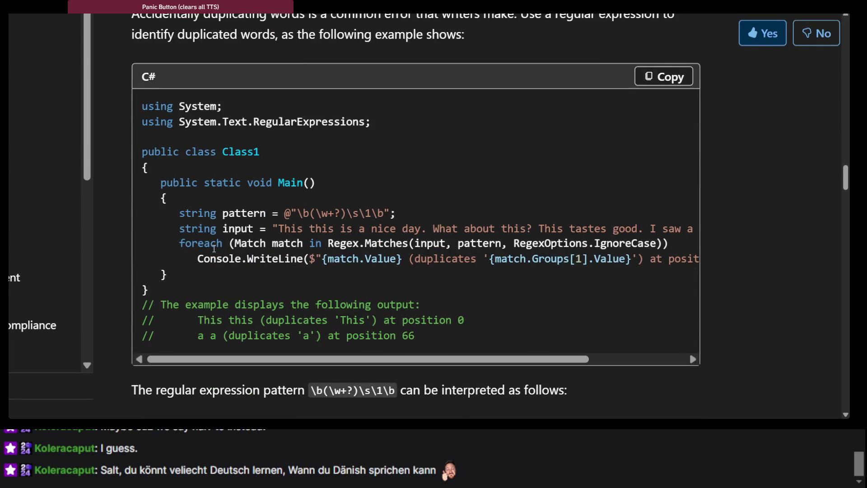
pyautogui.scroll(2, 214, 251)
pyautogui.scroll(-4, 214, 247)
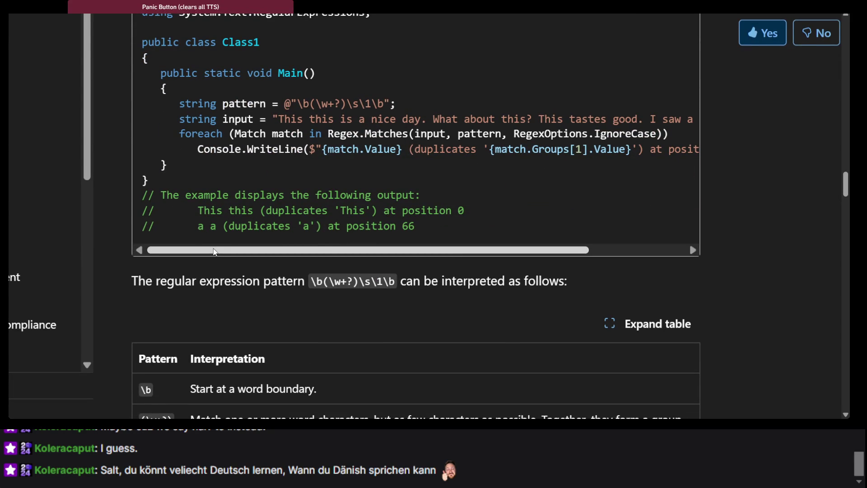
pyautogui.scroll(-3, 214, 251)
pyautogui.scroll(15, 214, 251)
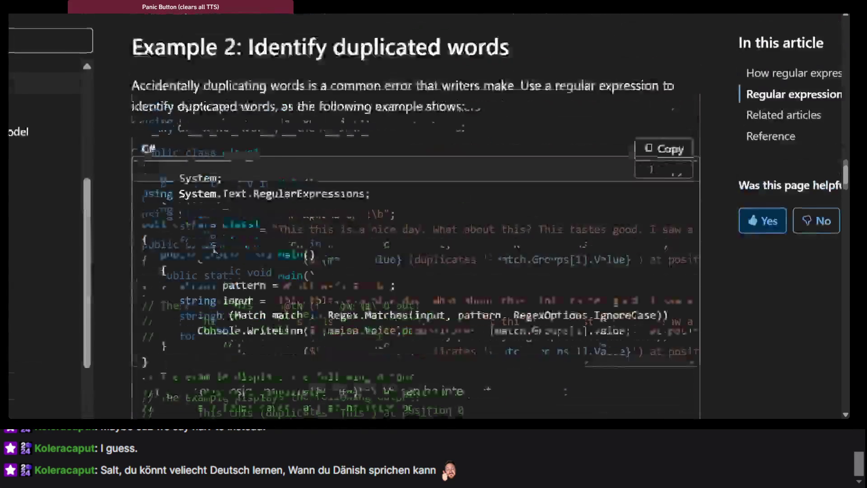
pyautogui.scroll(7, 213, 251)
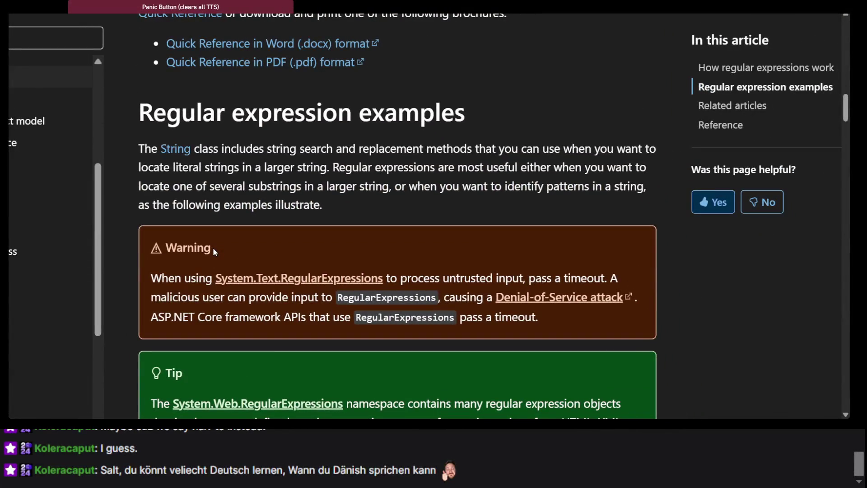
pyautogui.scroll(6, 213, 251)
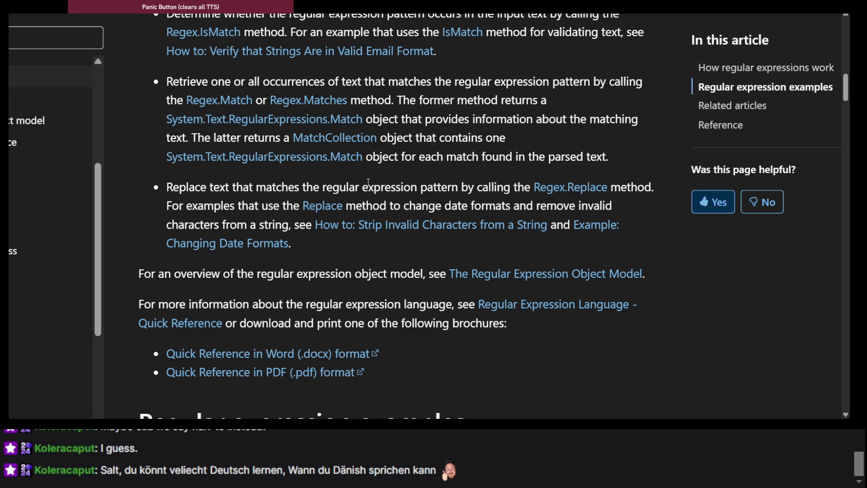
pyautogui.scroll(-20, 368, 181)
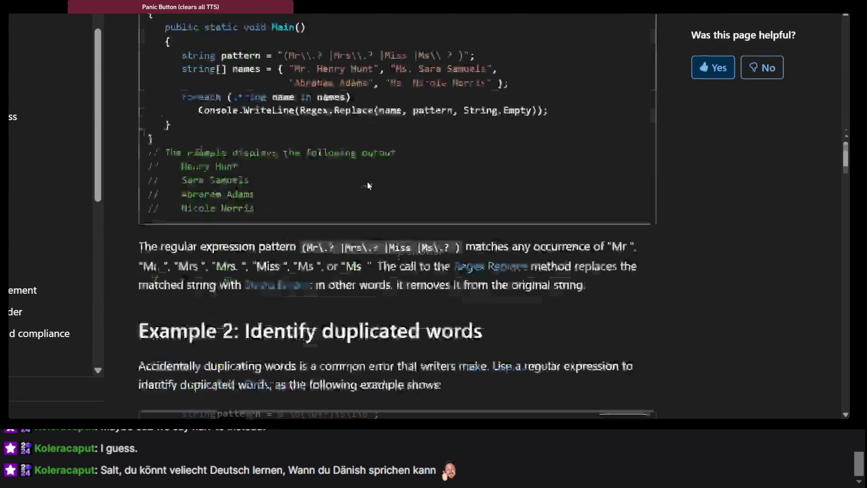
pyautogui.scroll(-2, 367, 185)
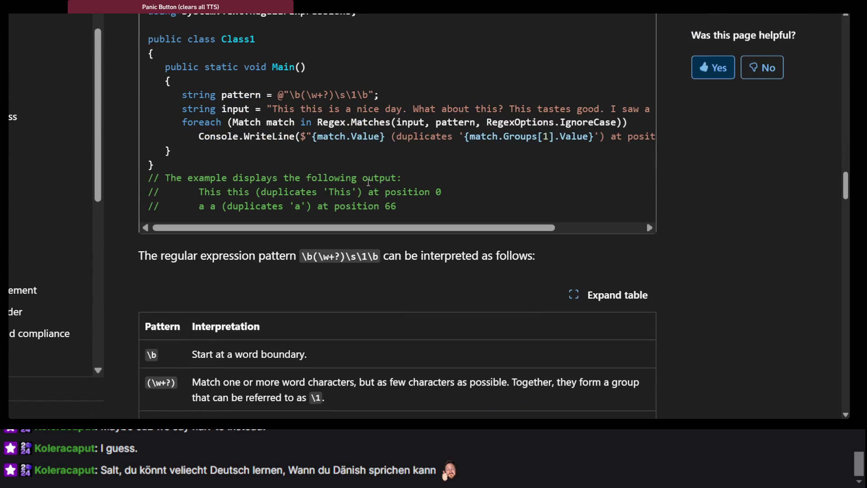
pyautogui.scroll(20, 368, 182)
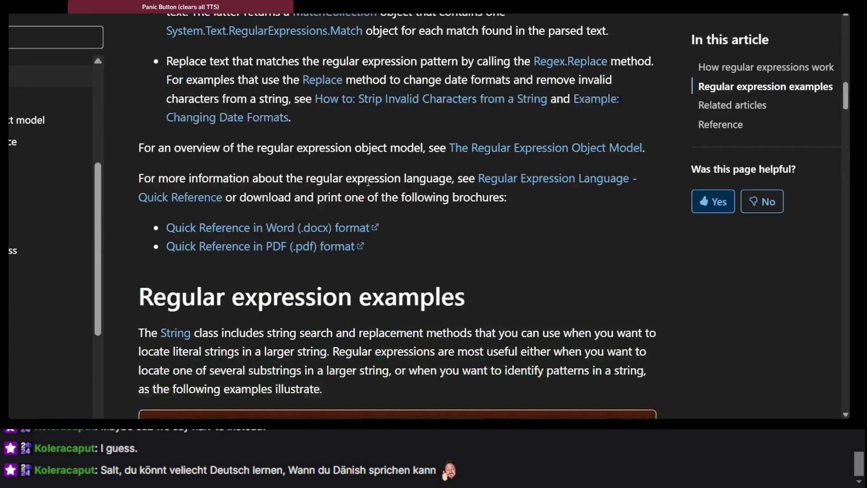
pyautogui.scroll(2, 367, 182)
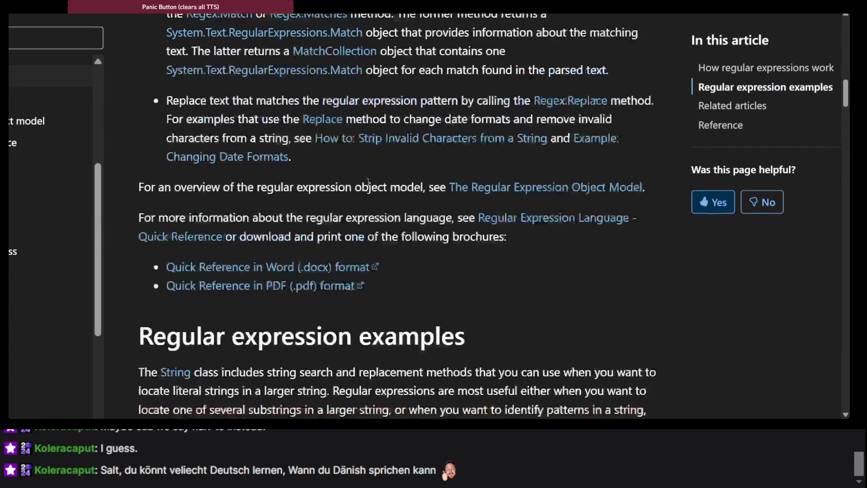
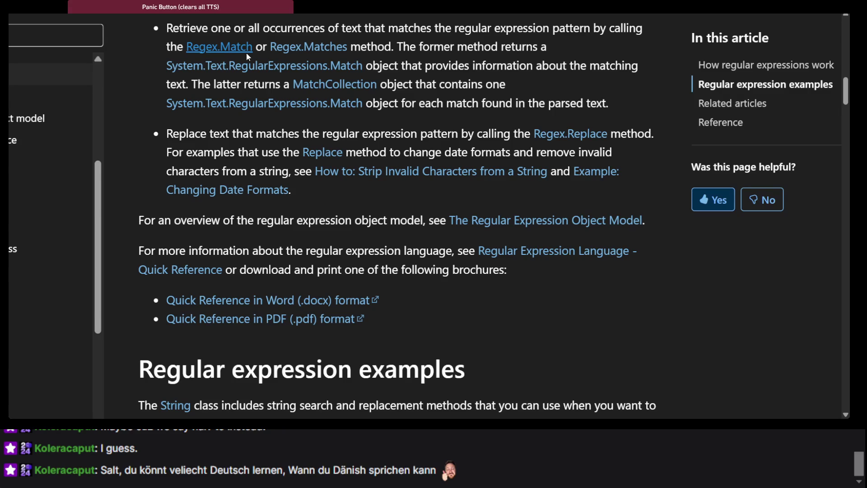
# Step: Open the Regex.Match method reference and scan its overloads and parameters
pyautogui.click(219, 46)
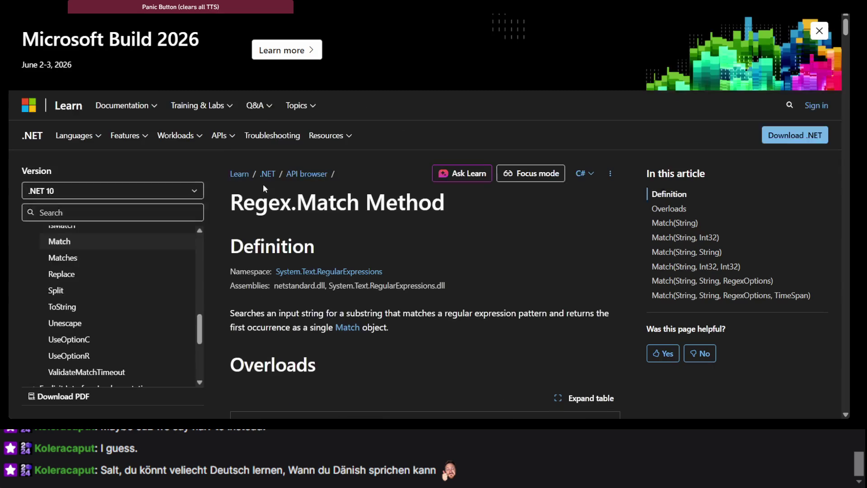
pyautogui.scroll(-5, 263, 183)
pyautogui.scroll(-2, 263, 185)
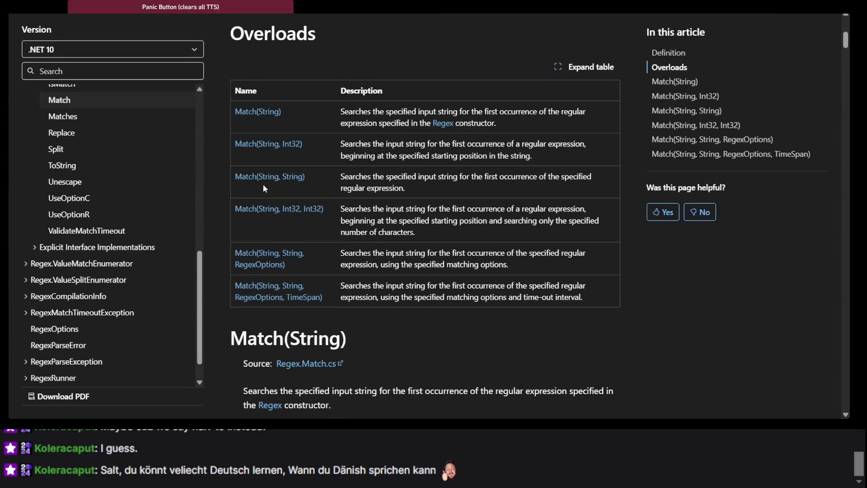
pyautogui.keyDown('ctrl'); pyautogui.scroll(3, 263, 183); pyautogui.keyUp('ctrl')
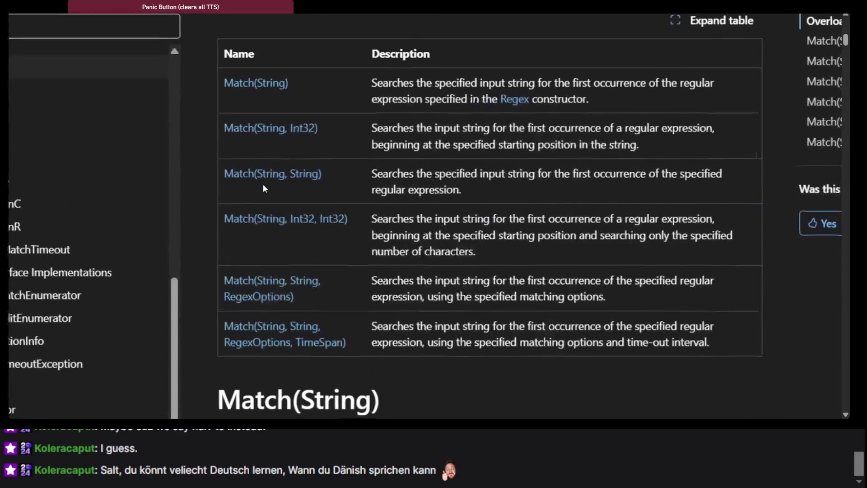
pyautogui.scroll(3, 348, 234)
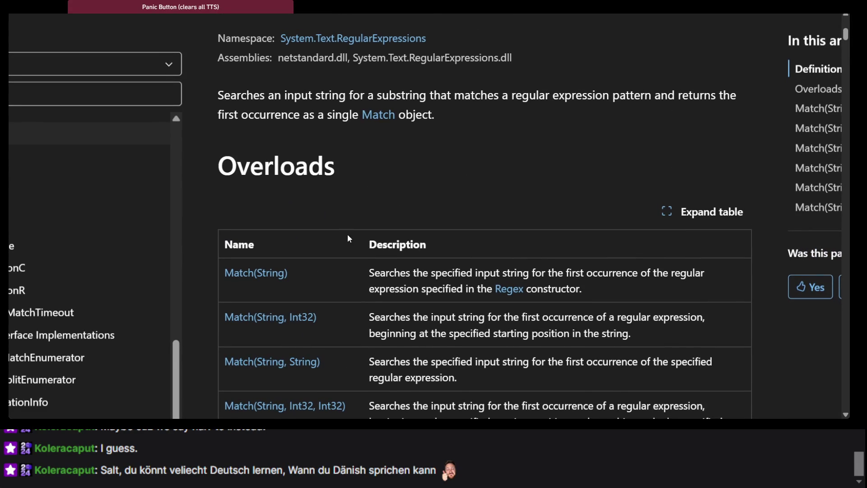
pyautogui.scroll(-5, 347, 234)
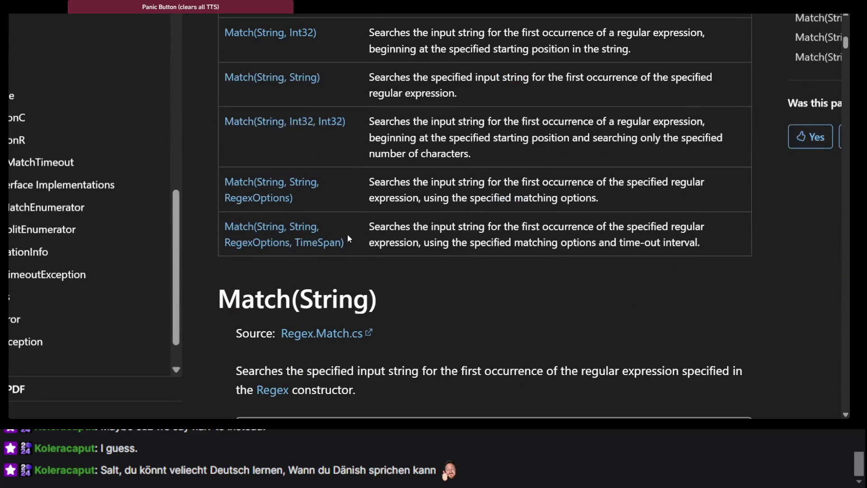
pyautogui.scroll(-3, 348, 234)
pyautogui.scroll(-5, 348, 234)
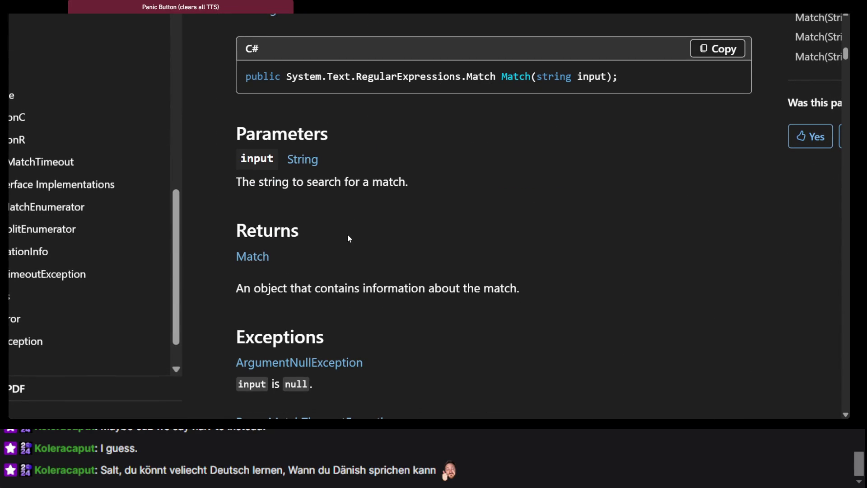
pyautogui.scroll(-7, 347, 234)
# Step: Read through the Match(String) examples and remarks sections
pyautogui.scroll(5, 347, 234)
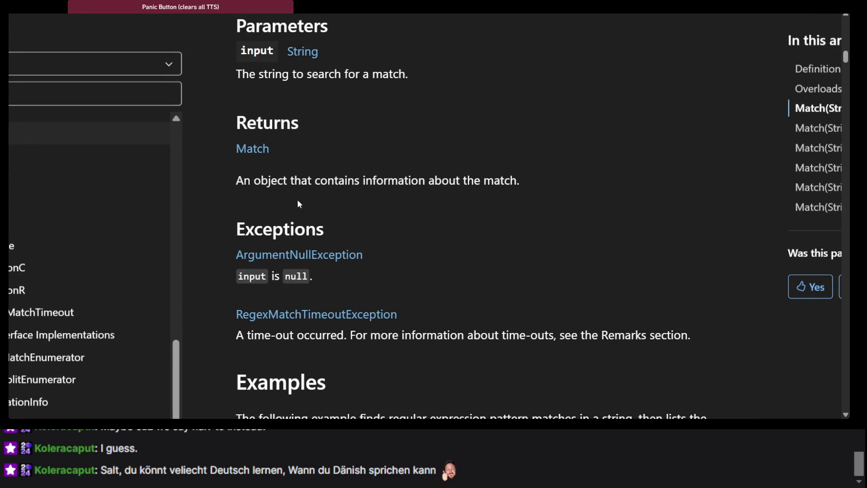
pyautogui.scroll(-3, 298, 203)
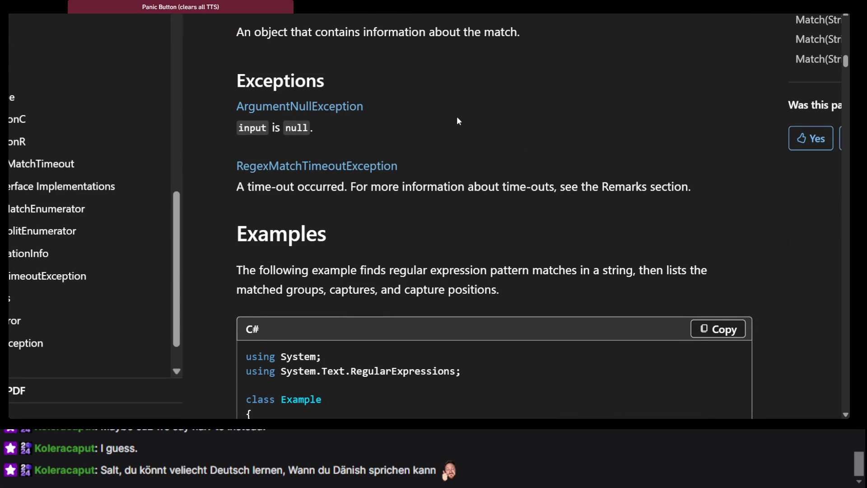
pyautogui.scroll(-4, 457, 120)
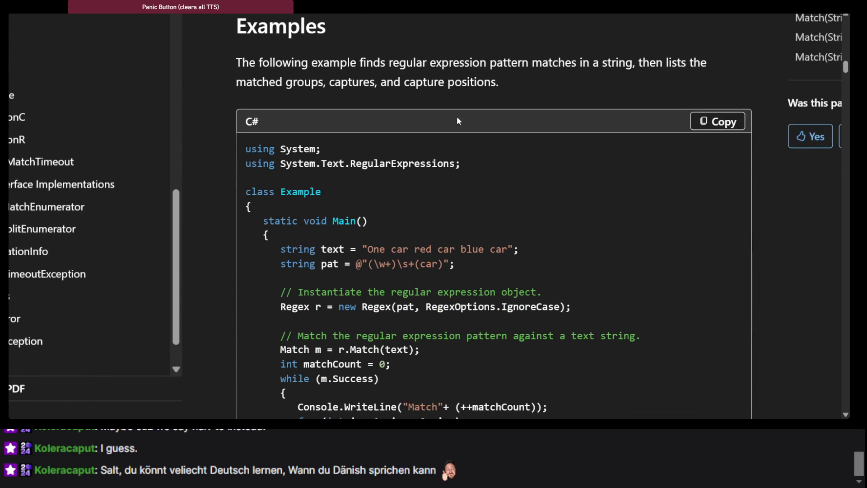
pyautogui.scroll(12, 457, 116)
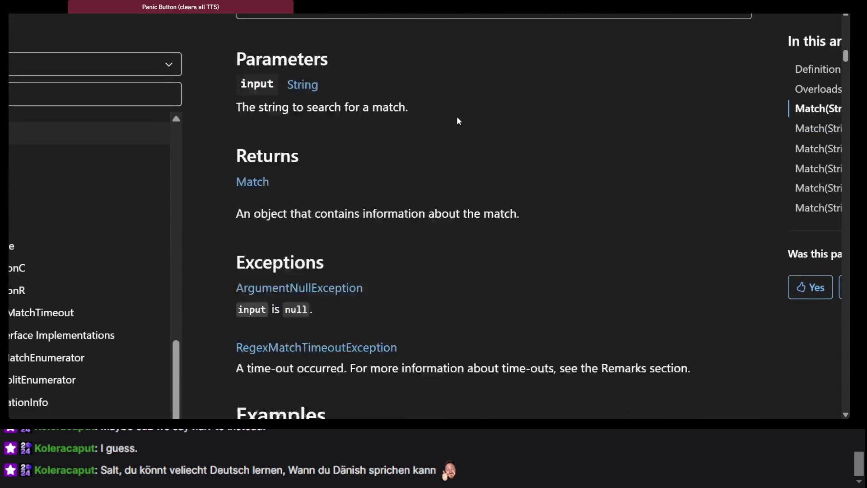
pyautogui.scroll(9, 457, 116)
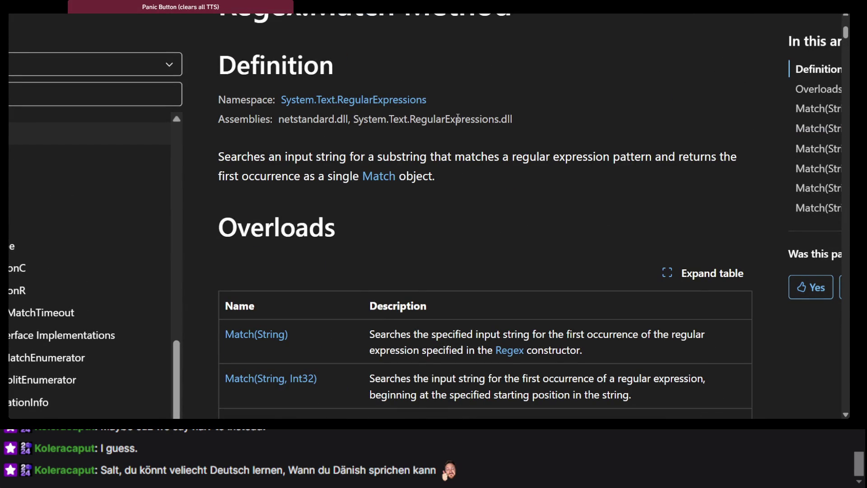
pyautogui.scroll(-20, 457, 118)
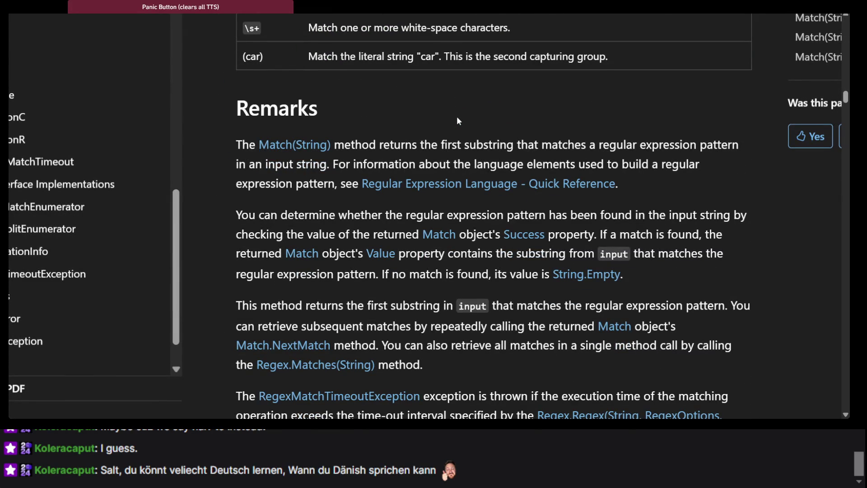
pyautogui.scroll(-1, 456, 116)
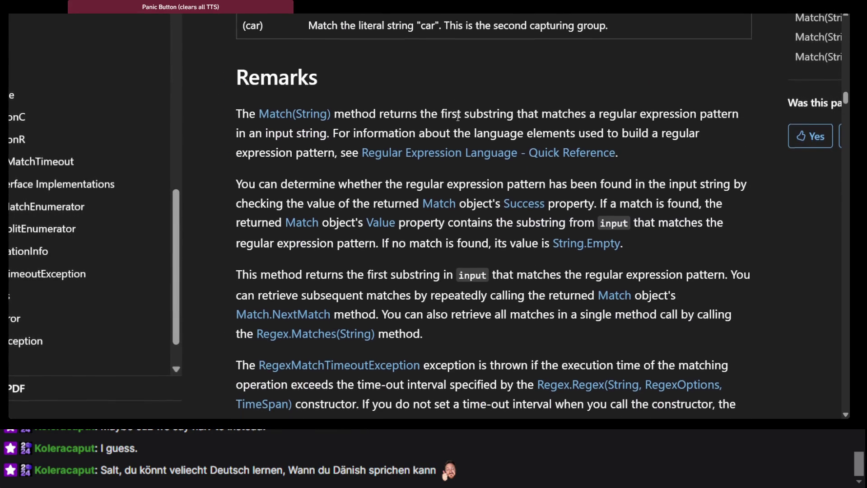
pyautogui.scroll(-1, 458, 117)
pyautogui.scroll(-2, 457, 120)
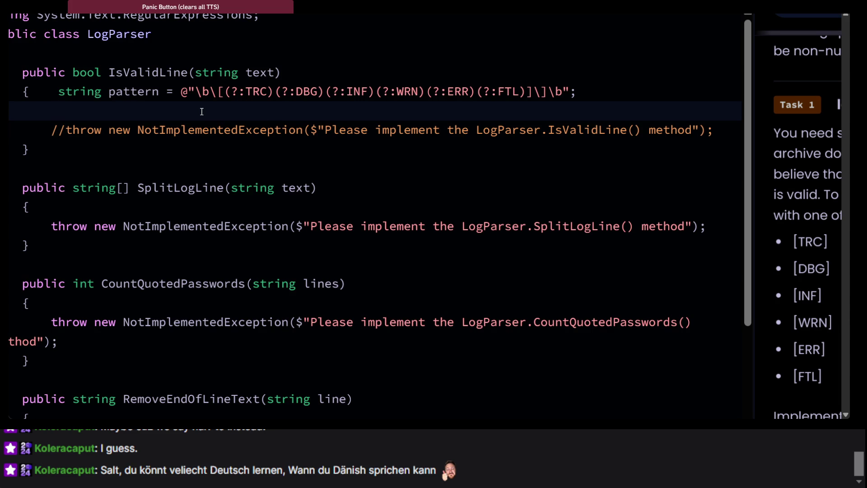
# Step: Cycle through the open doc tabs to reach the .NET regular expressions overview article
pyautogui.hotkey('alt', 'Tab')
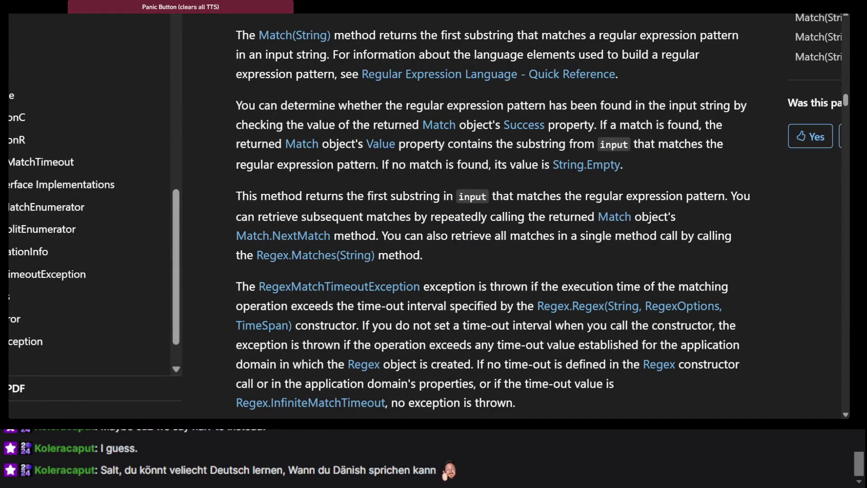
pyautogui.hotkey('alt', 'Left')
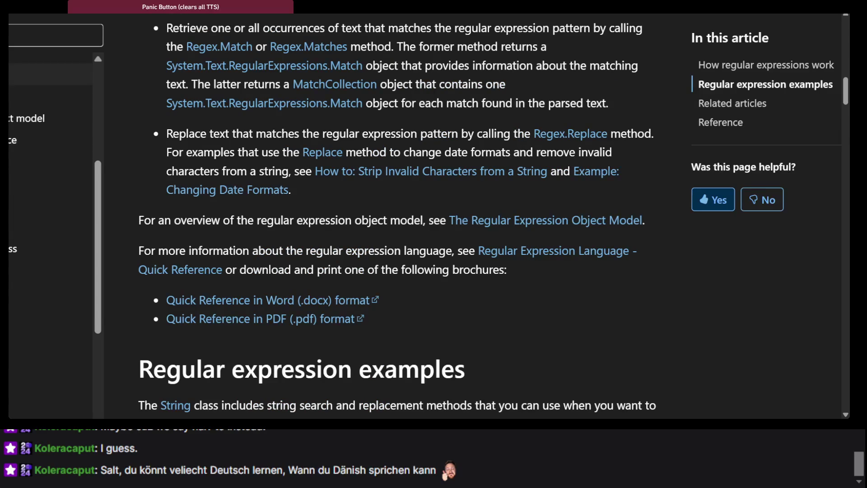
pyautogui.hotkey('ctrl', 'Tab')
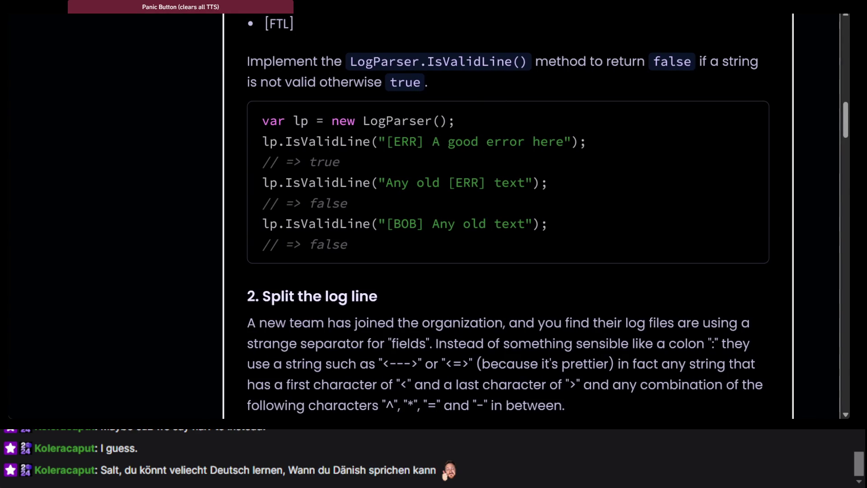
pyautogui.hotkey('ctrl', 'shift', 'Tab')
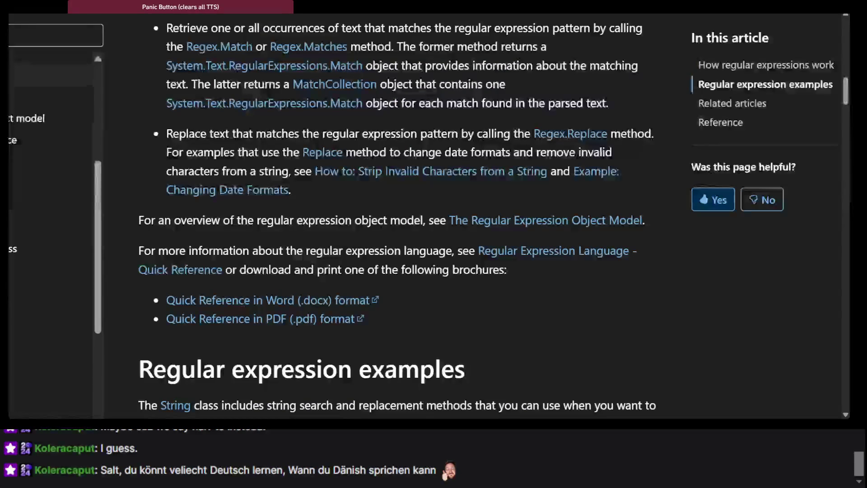
pyautogui.hotkey('alt', 'Right')
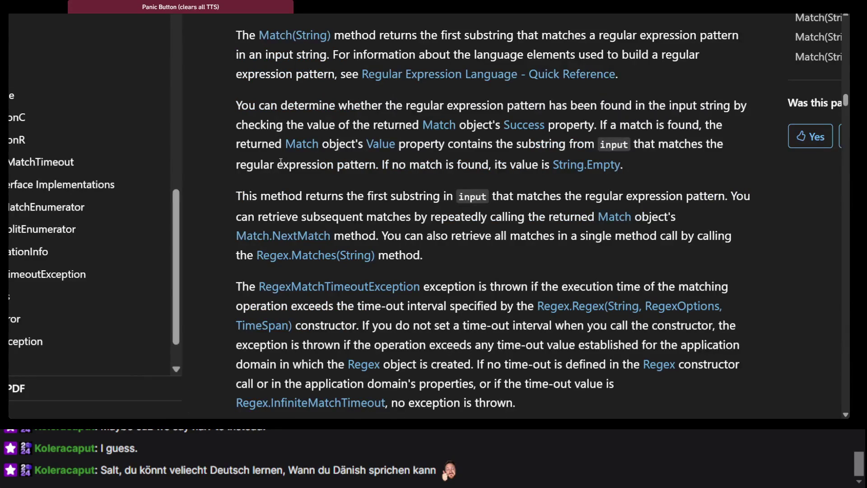
pyautogui.hotkey('ctrl', 'shift', 'Tab')
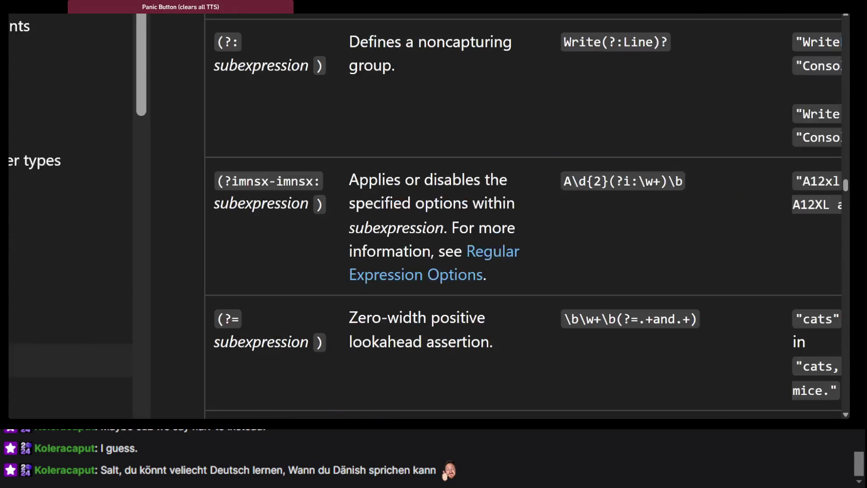
pyautogui.hotkey('ctrl', 'Tab')
pyautogui.scroll(10, 228, 127)
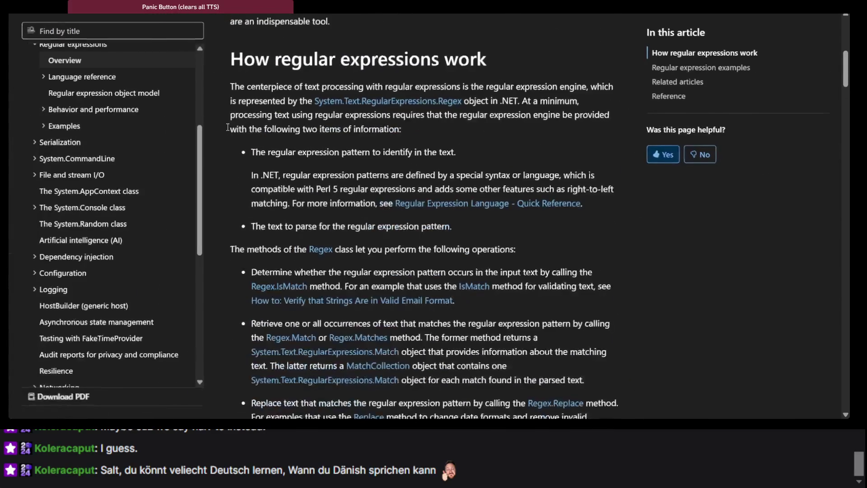
pyautogui.scroll(-5, 226, 126)
pyautogui.scroll(-10, 254, 137)
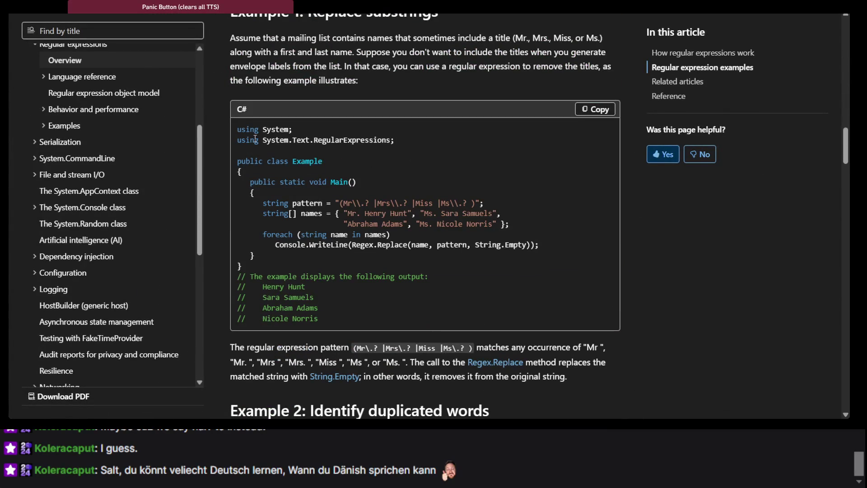
pyautogui.scroll(-8, 256, 138)
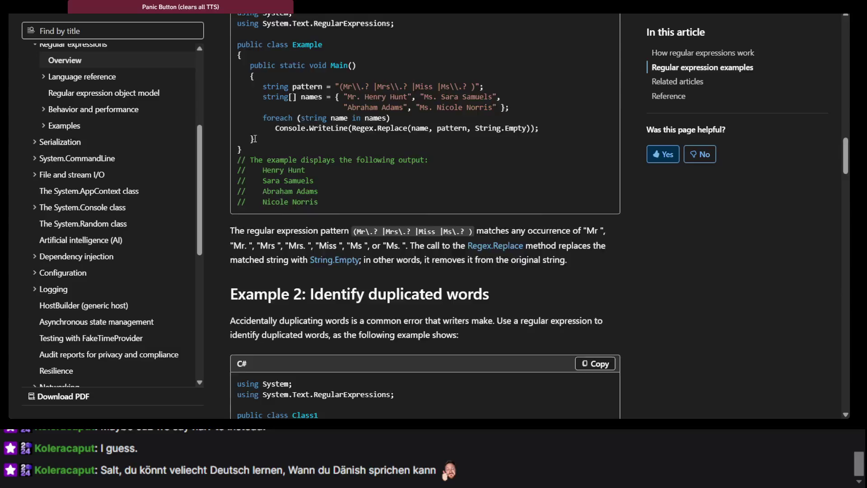
pyautogui.scroll(-3, 255, 138)
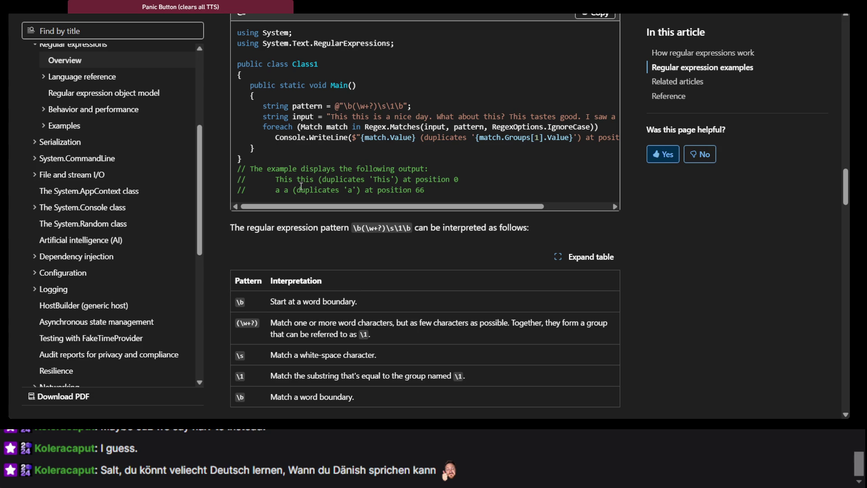
pyautogui.scroll(1, 301, 186)
pyautogui.scroll(-15, 299, 177)
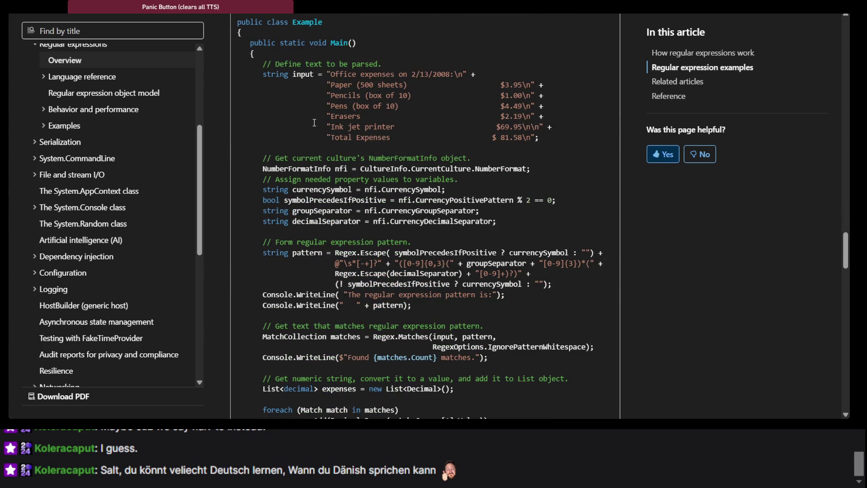
pyautogui.scroll(-1, 314, 123)
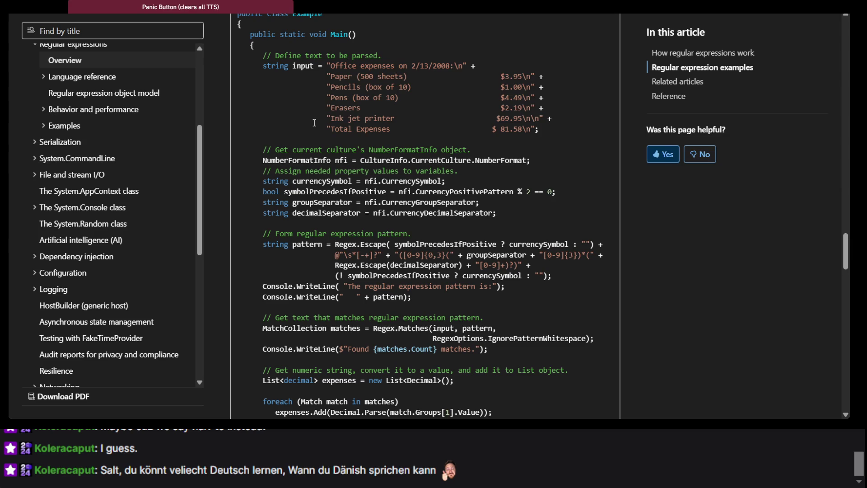
pyautogui.scroll(-4, 314, 123)
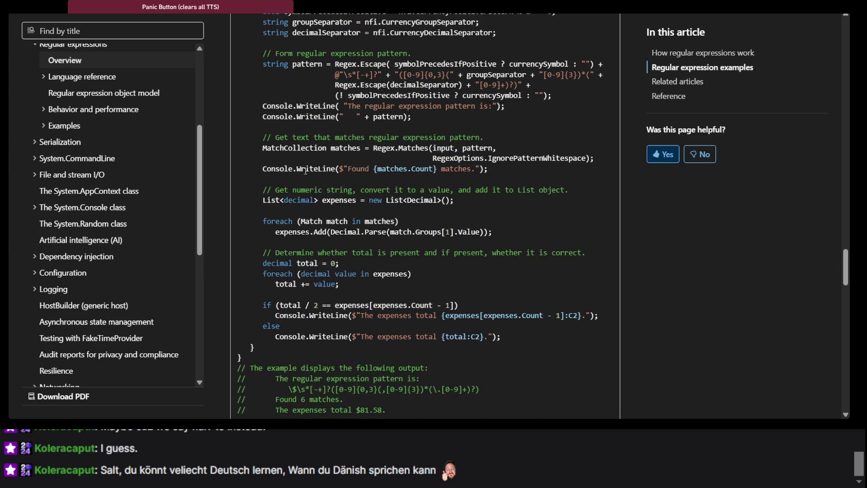
pyautogui.doubleClick(293, 153)
pyautogui.scroll(15, 294, 153)
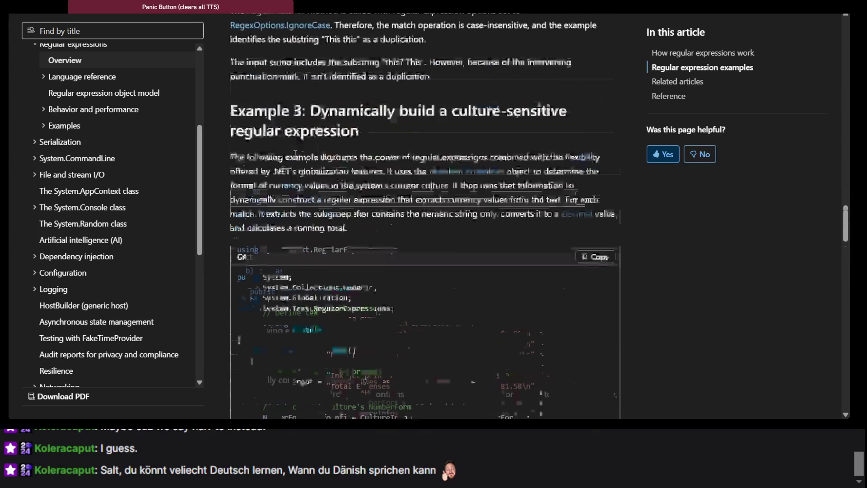
pyautogui.scroll(15, 295, 152)
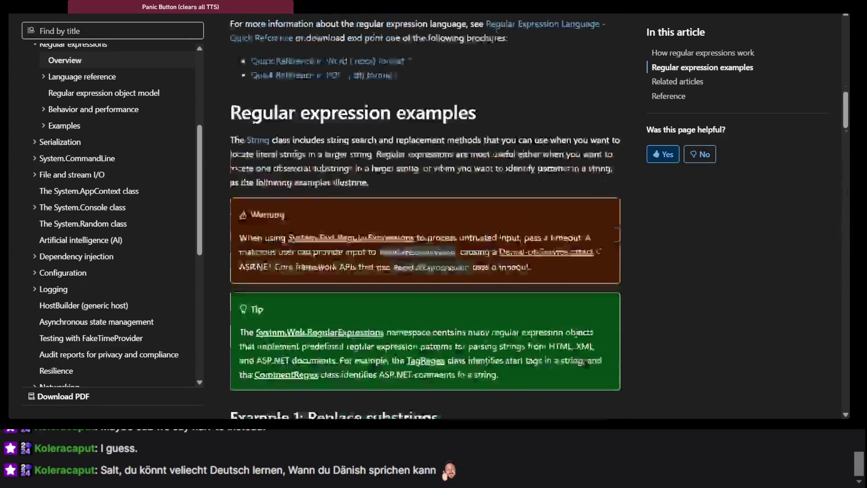
pyautogui.scroll(5, 296, 158)
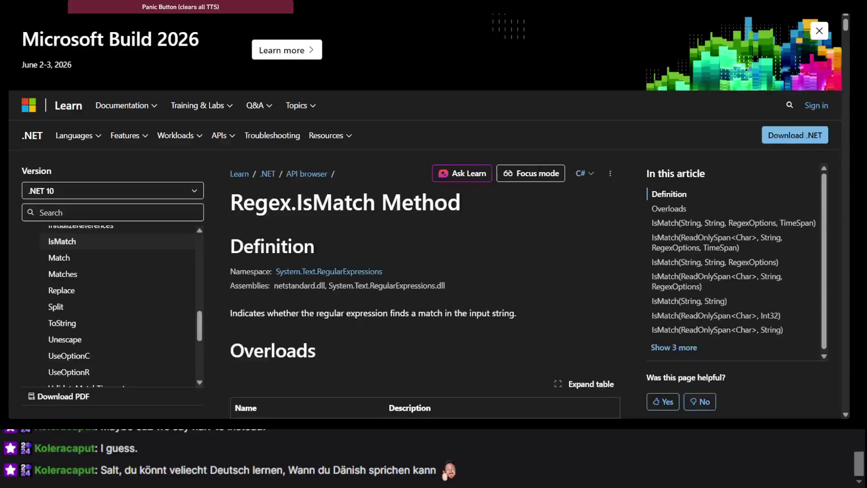
# Step: Read the Regex.IsMatch overloads and input/pattern parameters with the page temporarily zoomed in
pyautogui.scroll(-3, 344, 227)
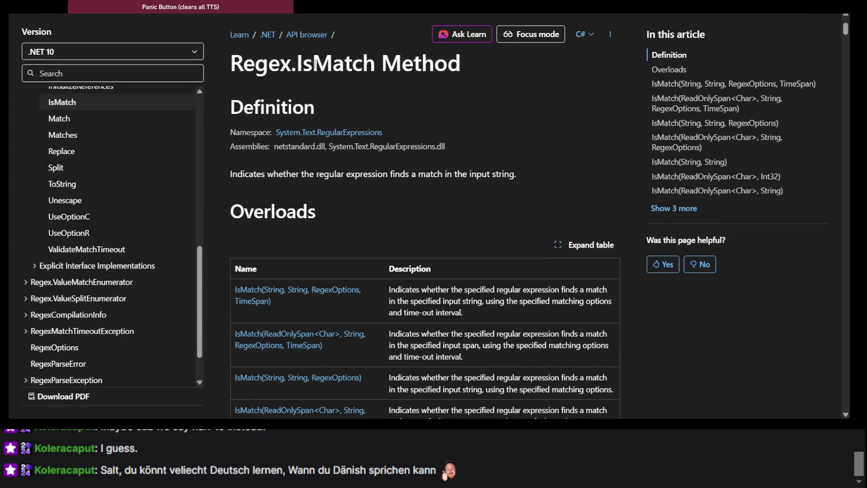
pyautogui.hotkey('ctrl', '+')
pyautogui.hotkey('ctrl', '+')
pyautogui.hotkey('ctrl', '+')
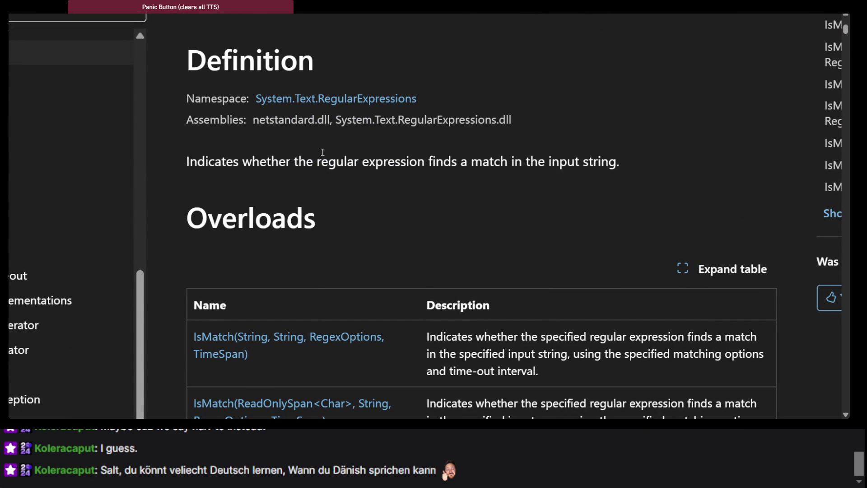
pyautogui.scroll(1, 322, 151)
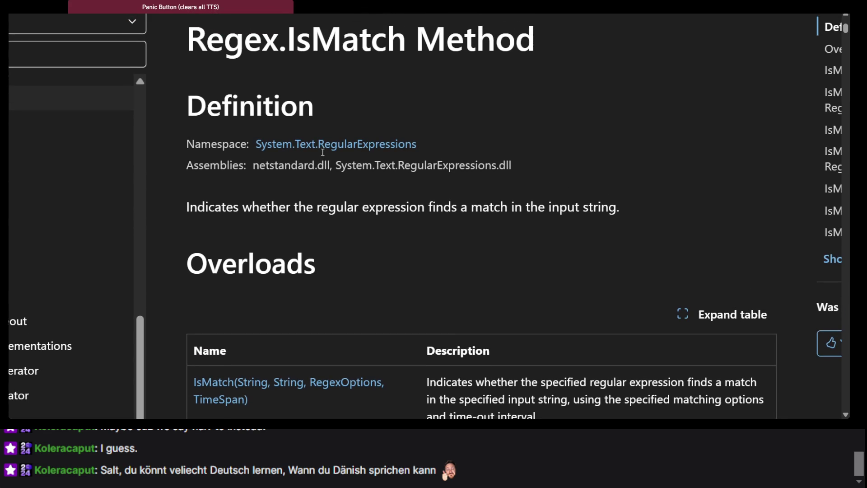
pyautogui.scroll(-10, 321, 151)
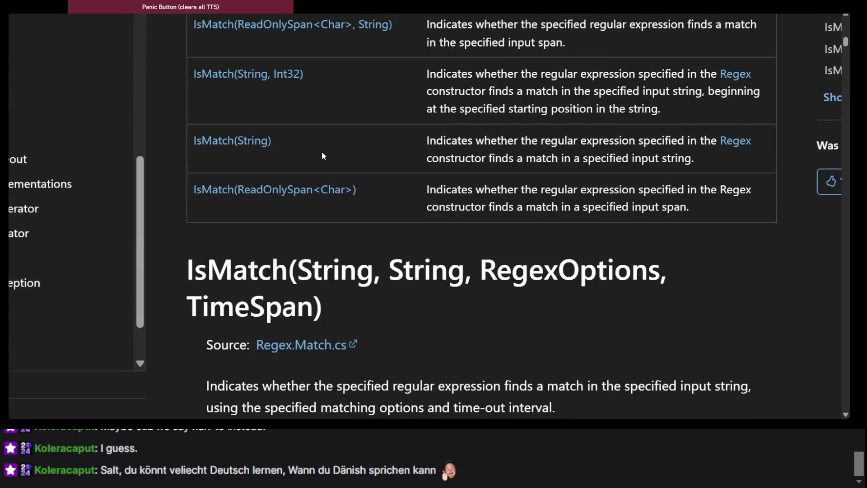
pyautogui.scroll(-3, 322, 154)
pyautogui.scroll(-2, 322, 155)
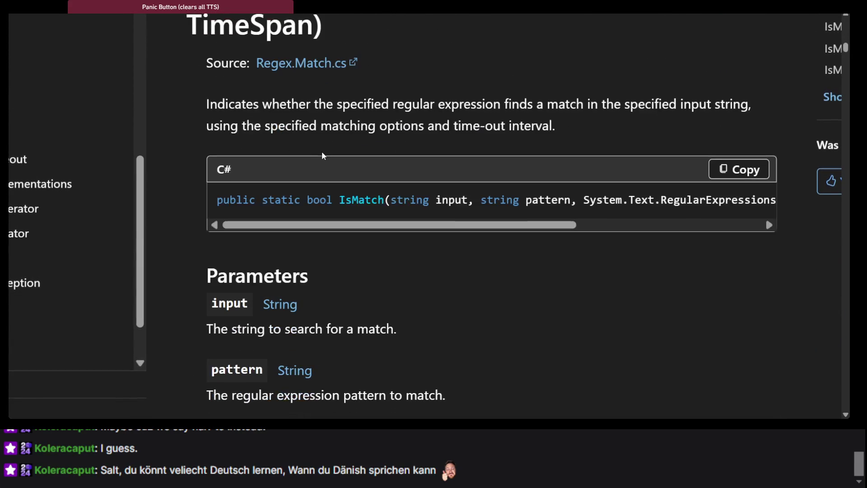
pyautogui.hscroll(1, 322, 193)
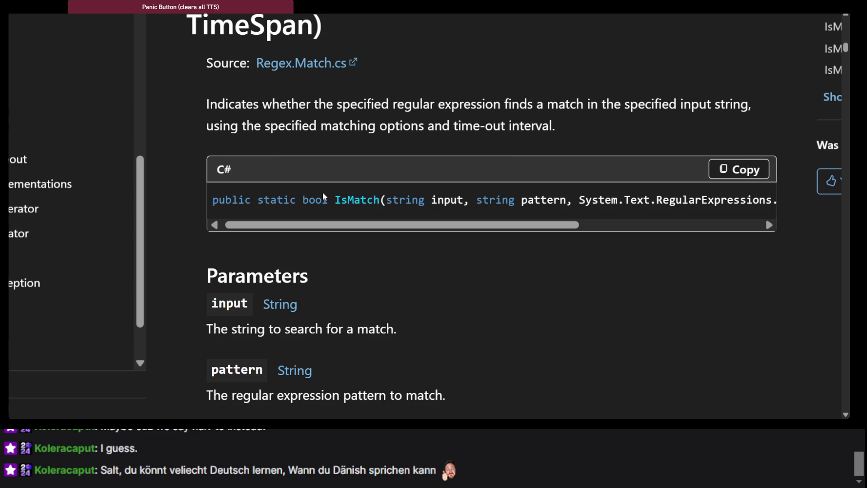
pyautogui.hotkey('ctrl', '0')
pyautogui.scroll(3, 322, 194)
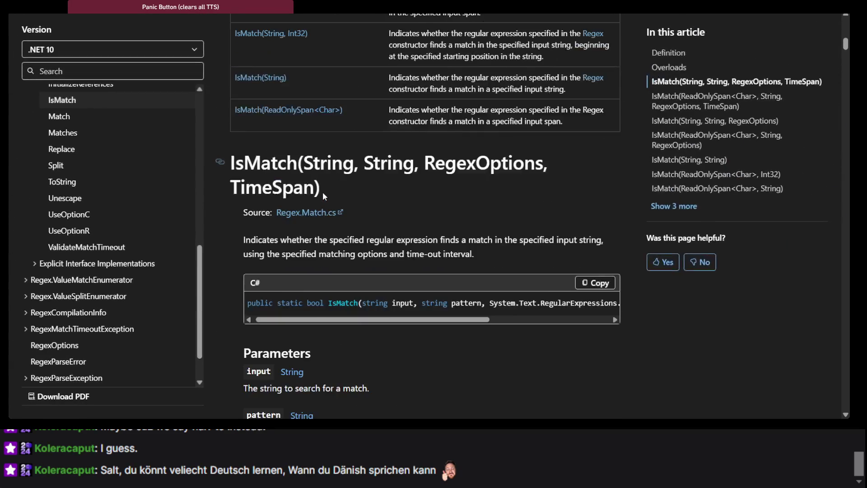
pyautogui.scroll(6, 323, 196)
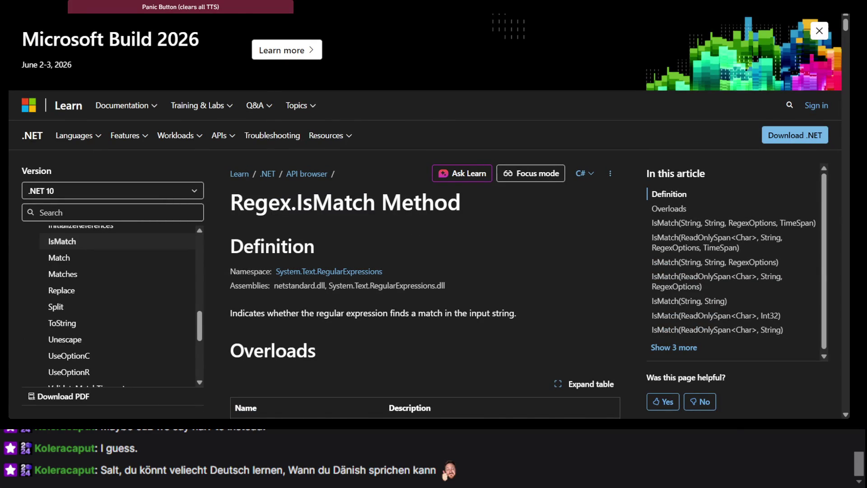
pyautogui.hotkey('ctrl', 'Tab')
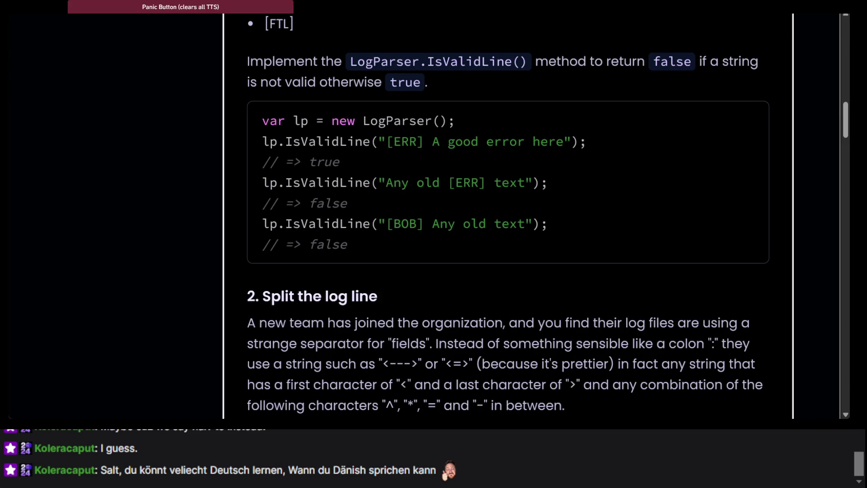
# Step: Replace the partial 'Regex.IS' text on line 6 of IsValidLine with 'if'
pyautogui.hotkey('ctrl', 'Tab')
pyautogui.scroll(-5, 315, 168)
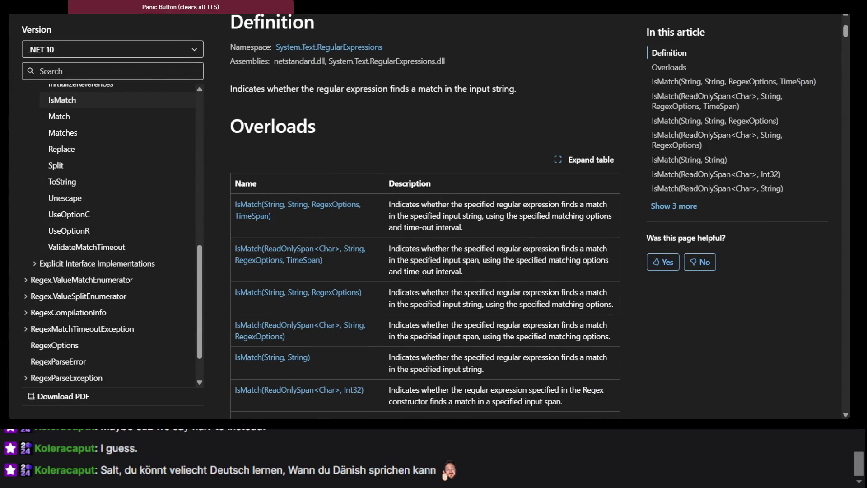
pyautogui.hotkey('ctrl', 'Tab')
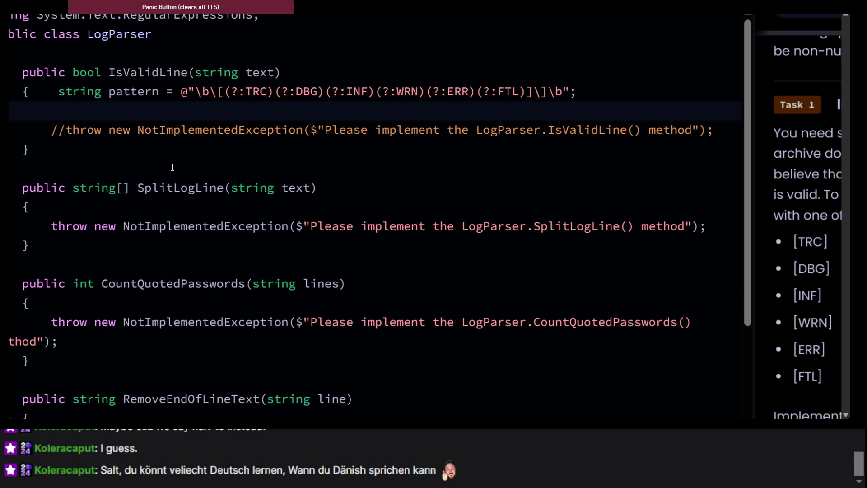
pyautogui.write('Regex.IS')
pyautogui.press('BackSpace')
pyautogui.press('BackSpace')
pyautogui.press('BackSpace')
pyautogui.write('if')
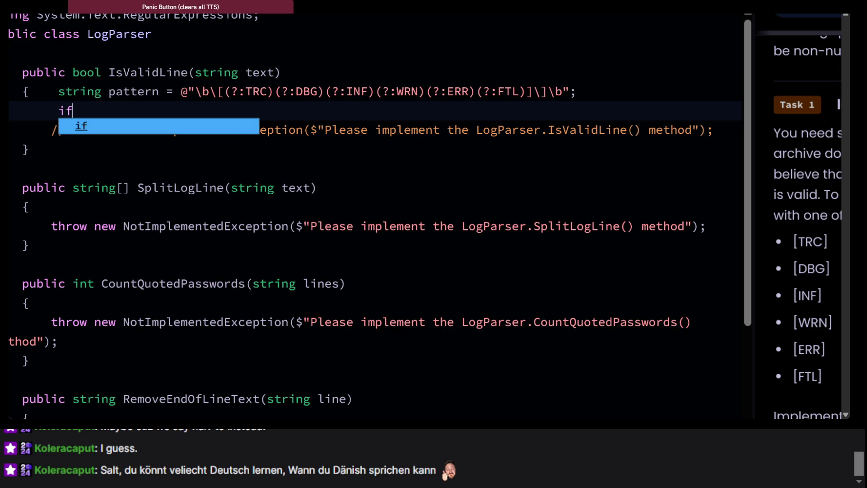
# Step: Compare the Regex.IsMatch and Regex.Match documentation pages before returning to the code
pyautogui.hotkey('alt', 'Tab')
pyautogui.scroll(10, 287, 110)
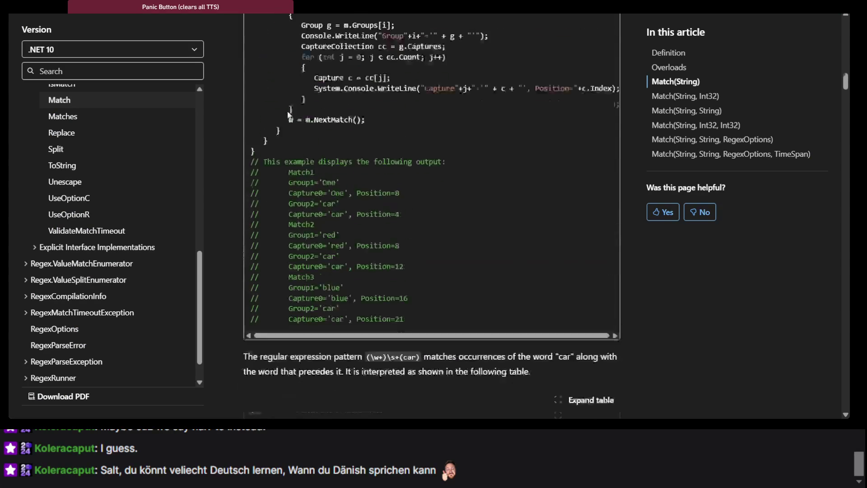
pyautogui.hotkey('alt', 'Left')
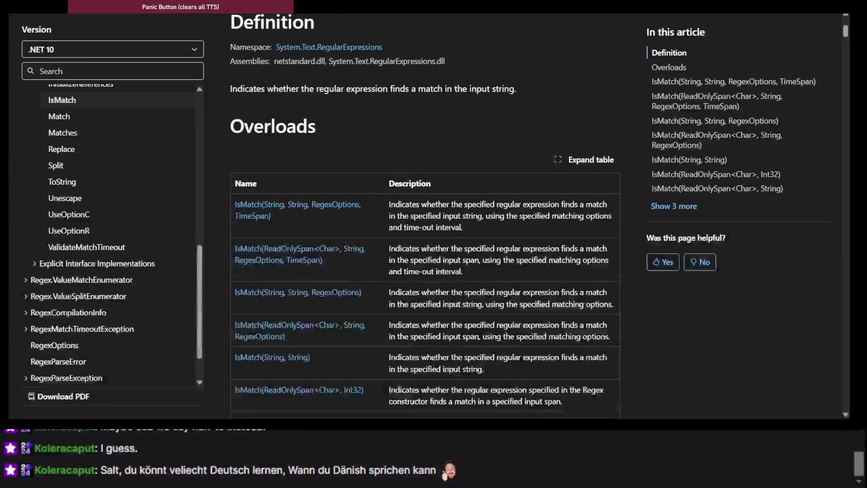
pyautogui.scroll(5, 257, 135)
pyautogui.scroll(-3, 258, 139)
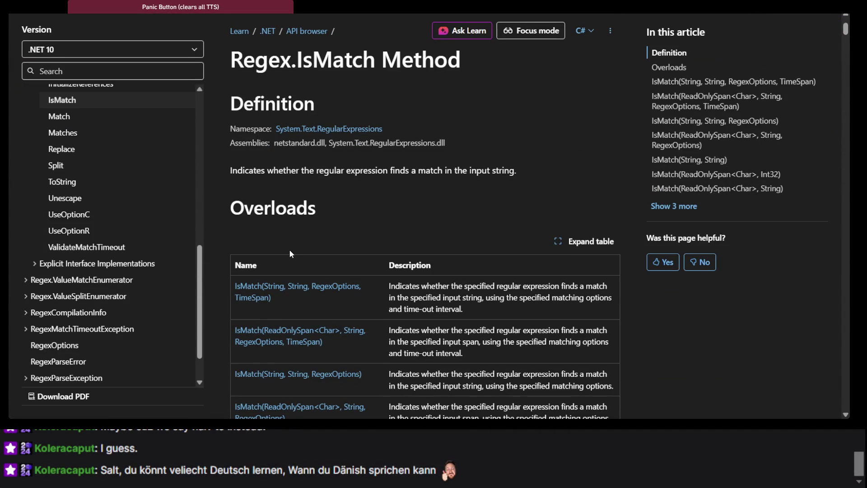
pyautogui.scroll(-10, 291, 253)
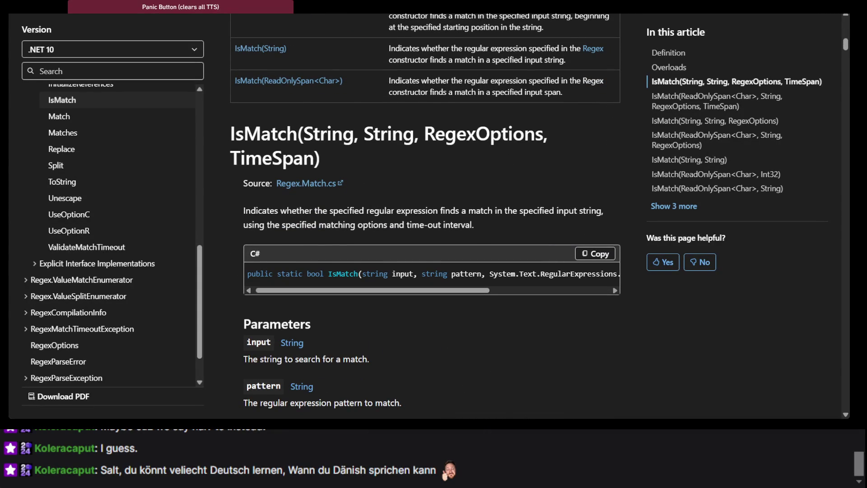
pyautogui.click(60, 116)
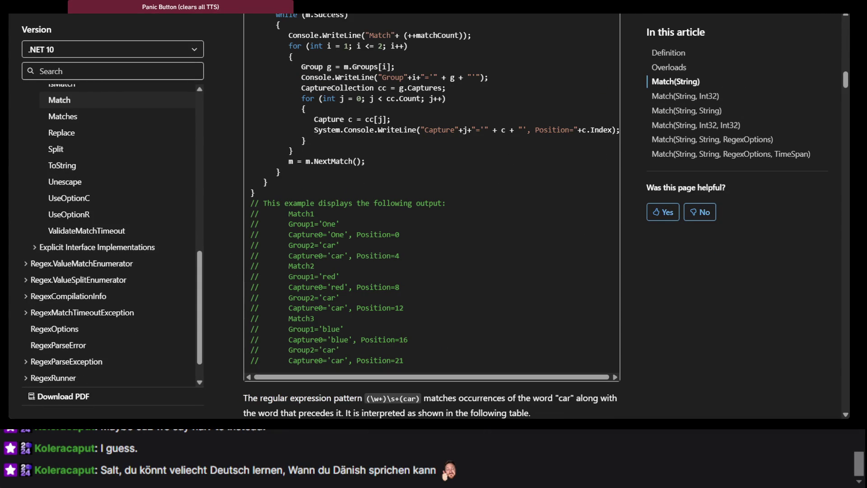
pyautogui.scroll(2, 266, 145)
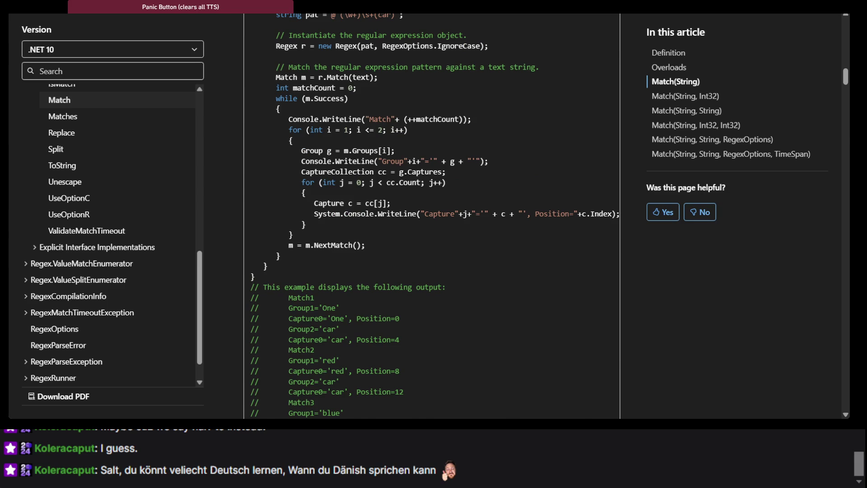
pyautogui.hotkey('ctrl', 'Tab')
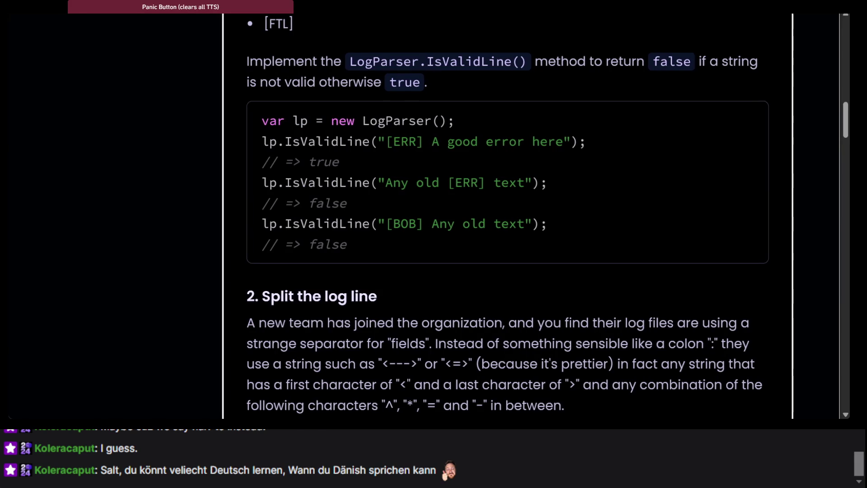
pyautogui.hotkey('ctrl', 'Tab')
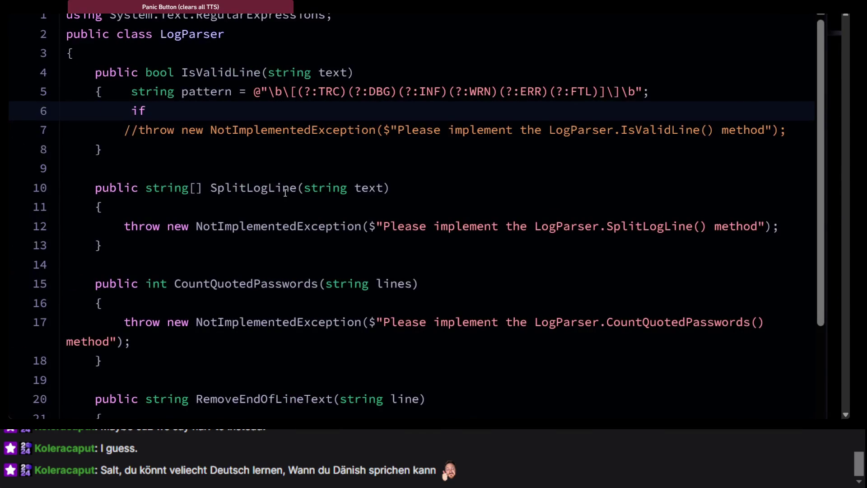
# Step: Extend the condition to 'if (Regex' and recheck the Regex.Match and IsMatch docs
pyautogui.write('*')
pyautogui.press('BackSpace')
pyautogui.write('(')
pyautogui.write('Regex')
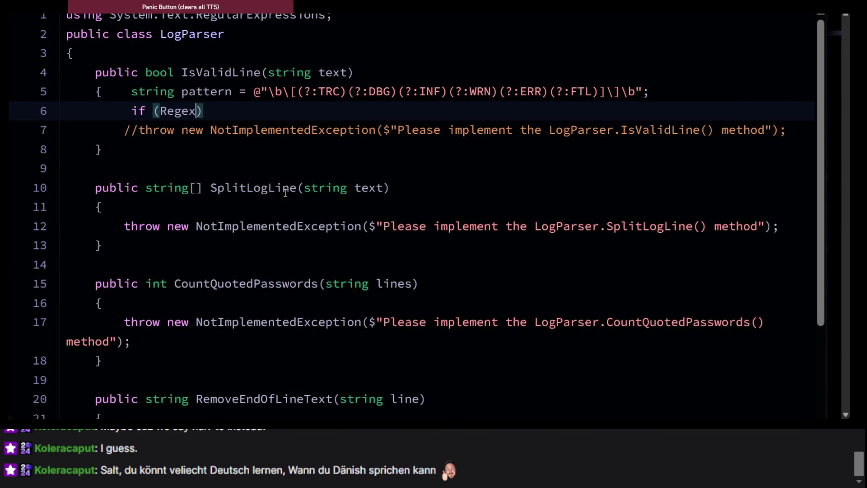
pyautogui.hotkey('alt', 'Tab')
pyautogui.scroll(5, 251, 28)
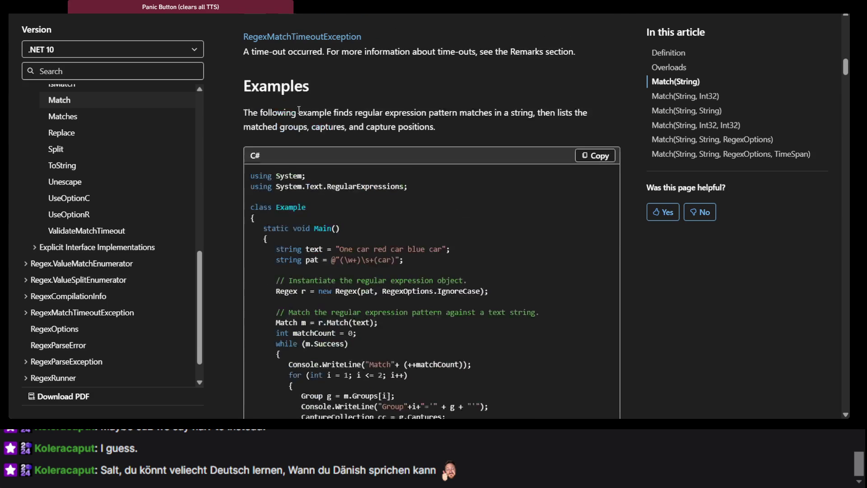
pyautogui.scroll(10, 259, 54)
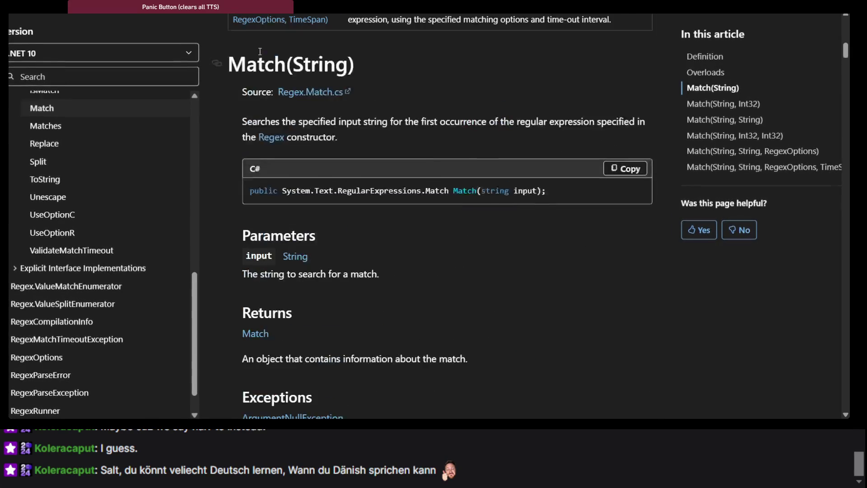
pyautogui.scroll(-1, 260, 56)
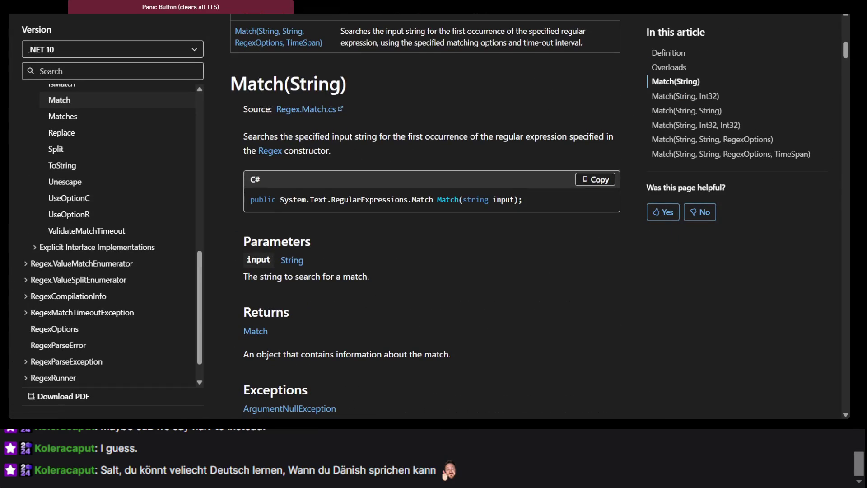
pyautogui.hotkey('alt', 'Left')
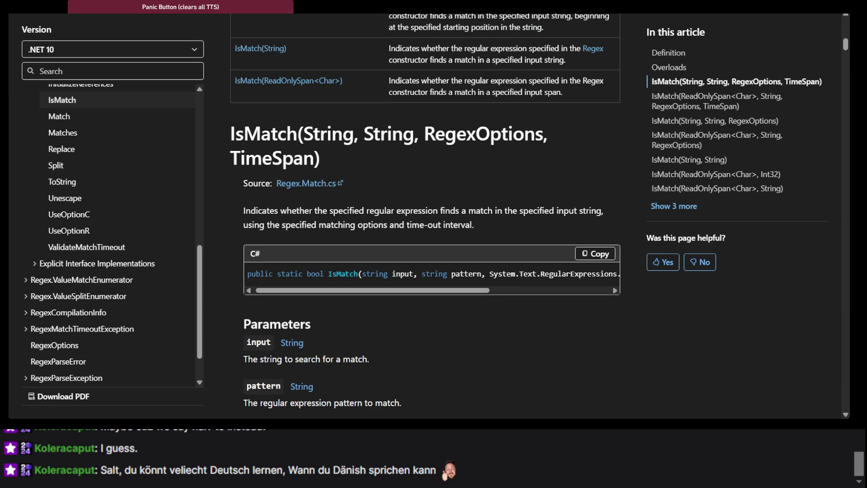
pyautogui.scroll(10, 297, 126)
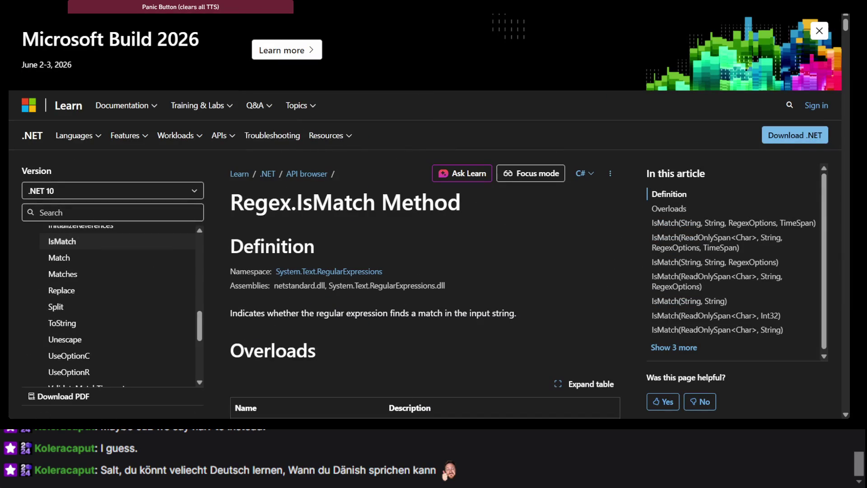
# Step: Complete the condition as 'if (Regex.IsMatch()' and move to the commented-out throw line
pyautogui.hotkey('alt', 'Tab')
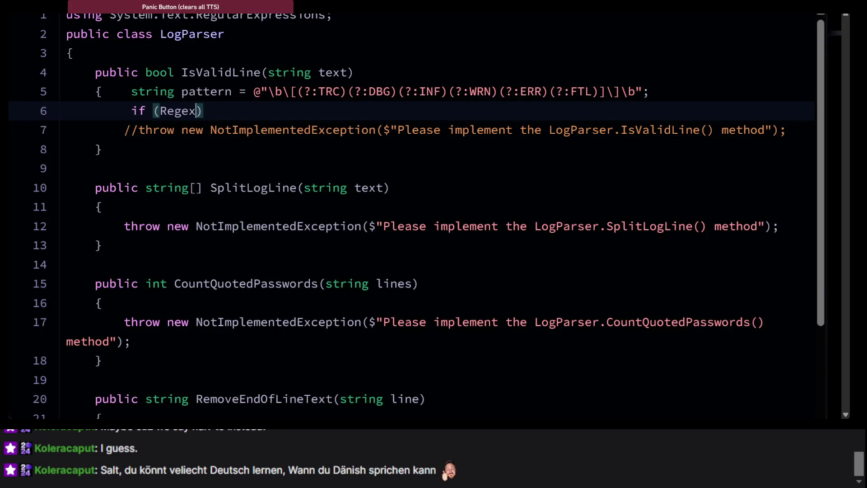
pyautogui.write('.IsMat')
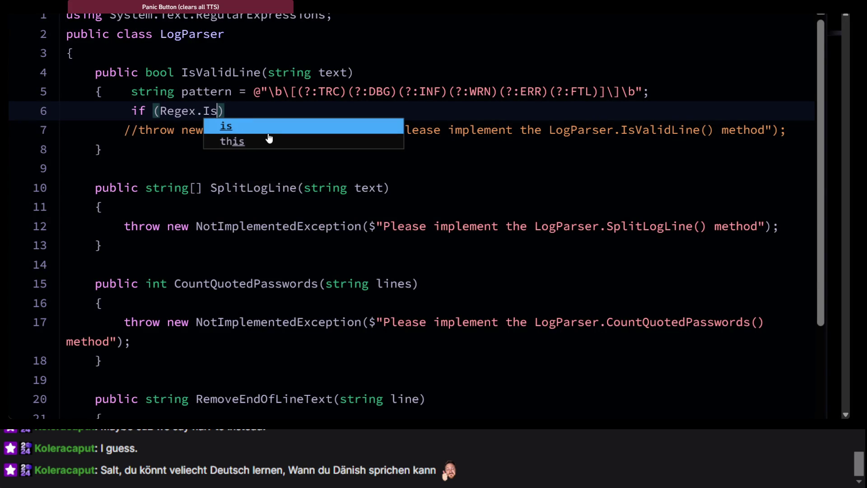
pyautogui.write('ch ')
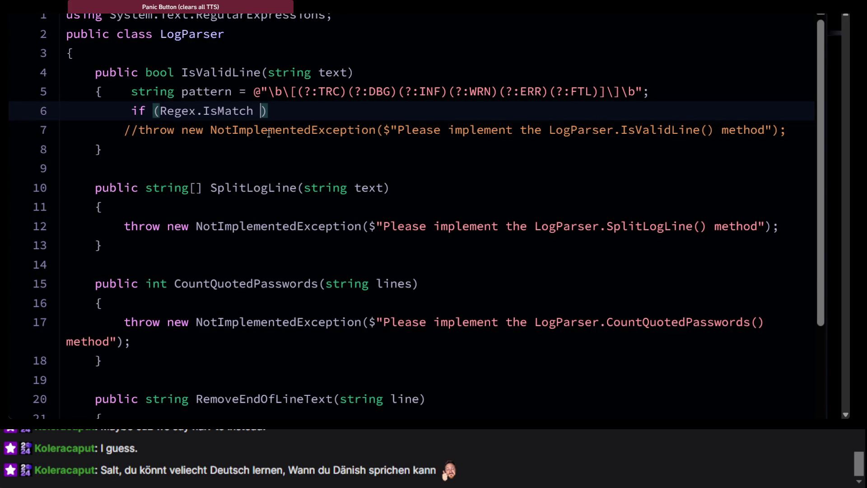
pyautogui.write('=')
pyautogui.press('BackSpace')
pyautogui.press('BackSpace')
pyautogui.write('(')
pyautogui.click(279, 137)
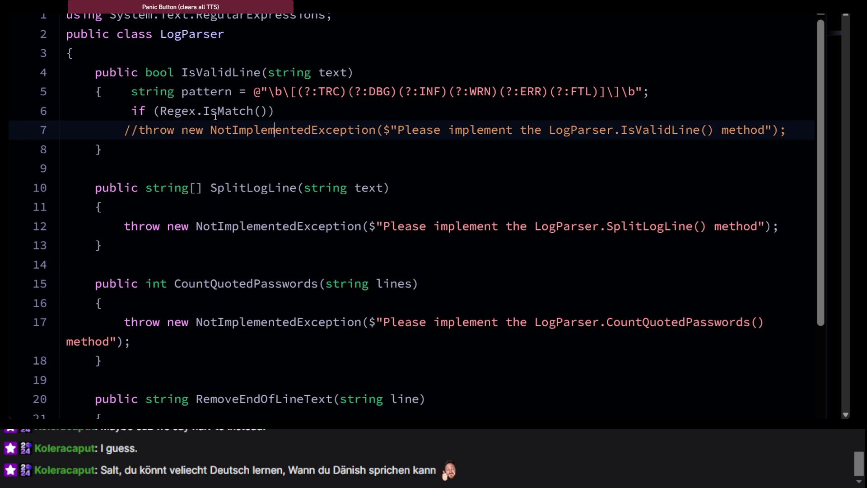
pyautogui.hotkey('alt', 'Tab')
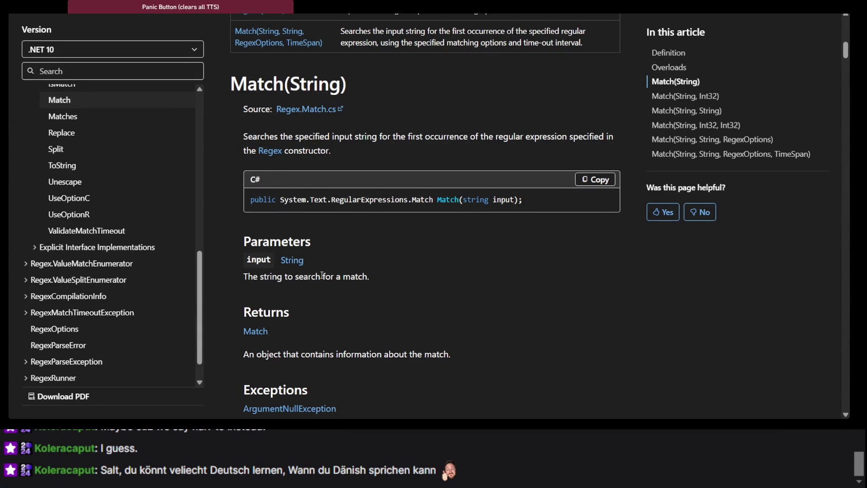
# Step: Scroll through the Regex.Match documentation to find the IsMatch overloads table
pyautogui.scroll(5, 321, 275)
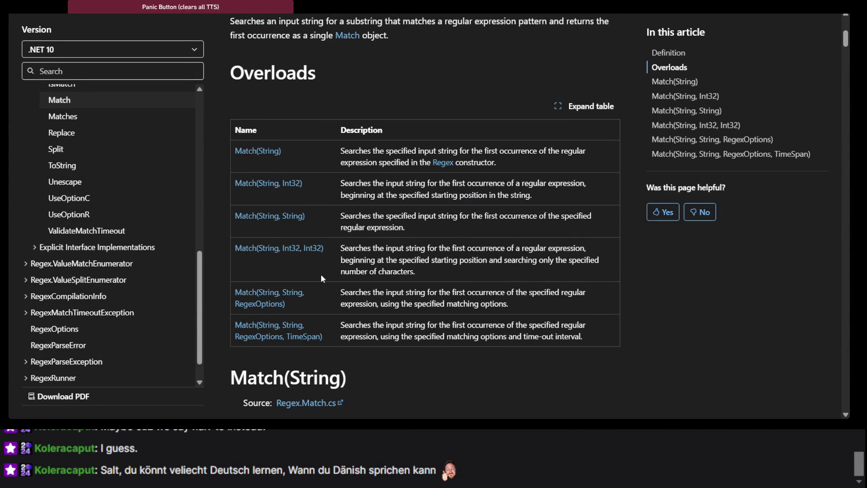
pyautogui.scroll(-2, 321, 278)
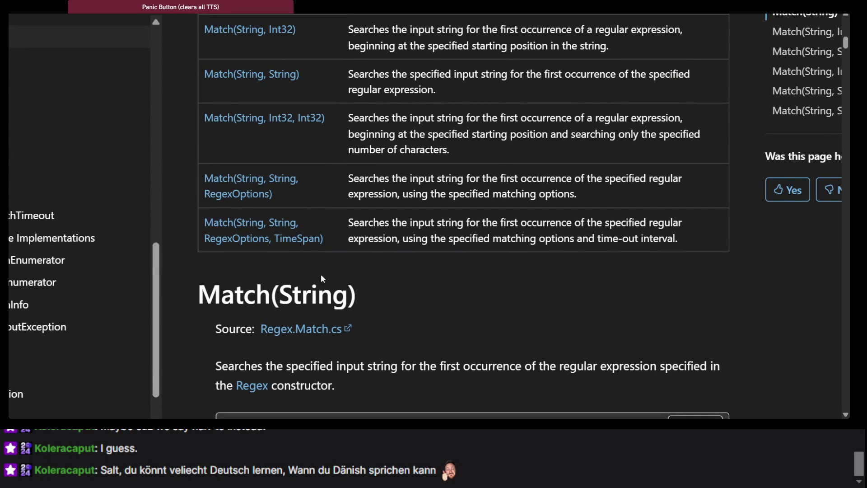
pyautogui.scroll(2, 320, 274)
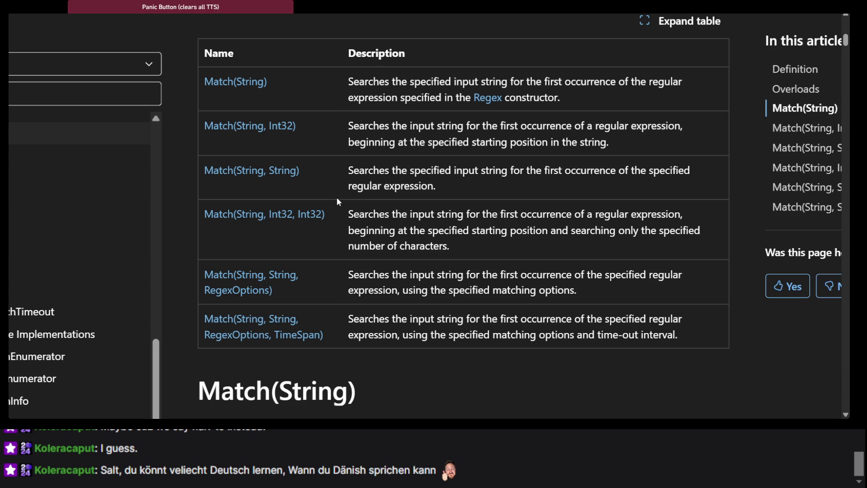
pyautogui.scroll(4, 337, 198)
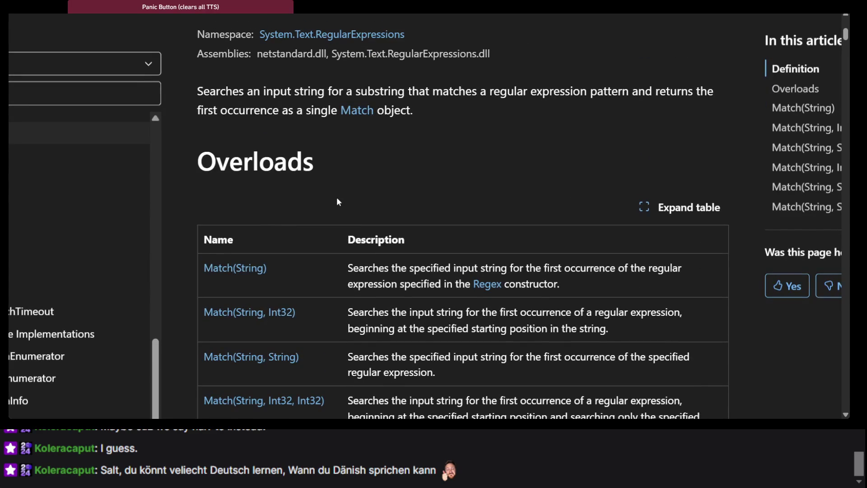
pyautogui.scroll(-15, 337, 199)
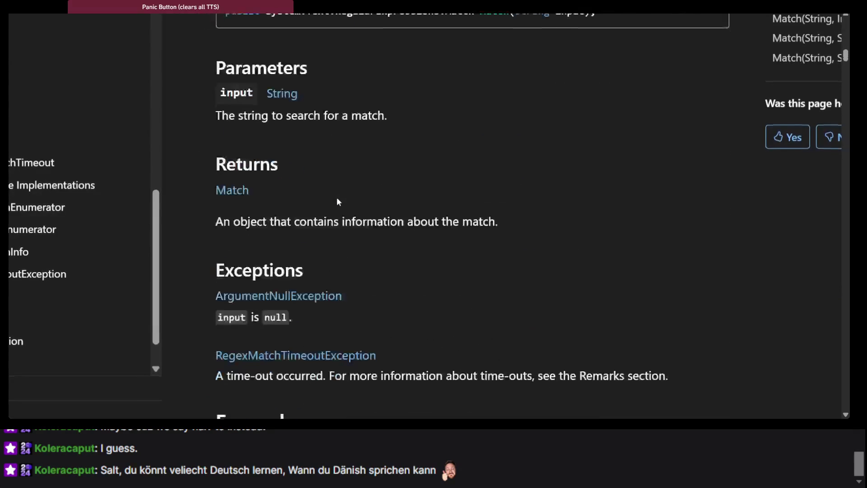
pyautogui.scroll(8, 337, 198)
pyautogui.scroll(9, 337, 201)
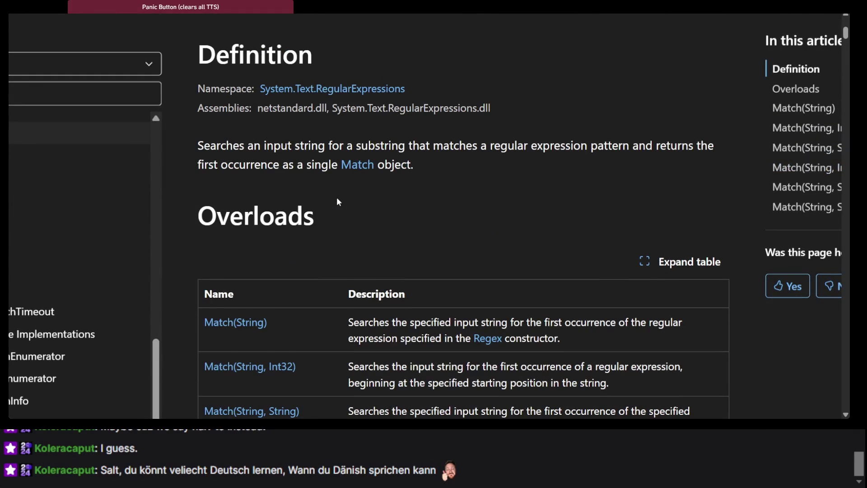
pyautogui.scroll(4, 337, 202)
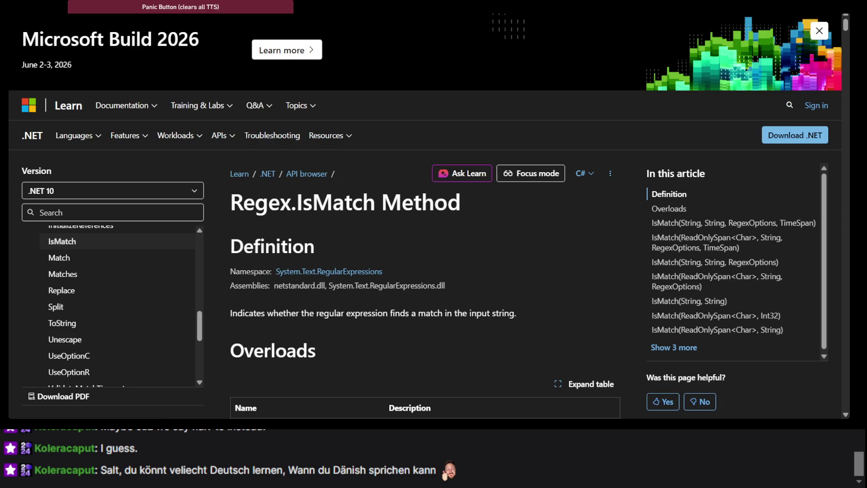
pyautogui.scroll(-7, 314, 289)
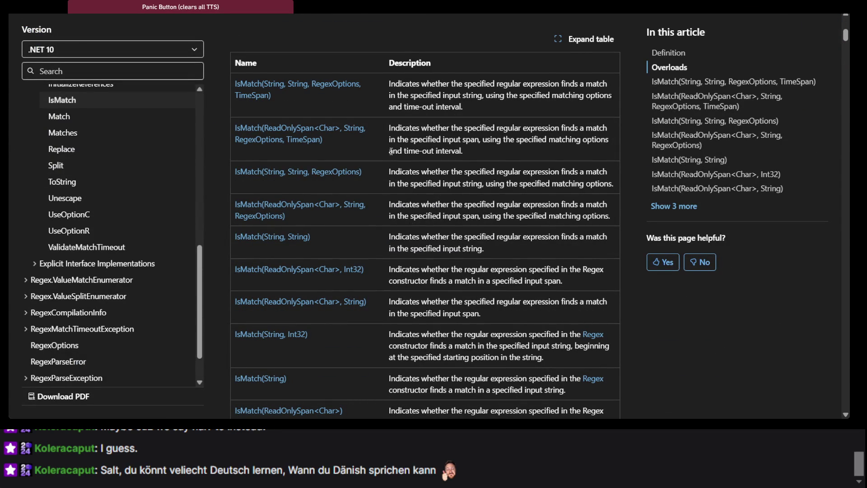
pyautogui.scroll(-6, 391, 151)
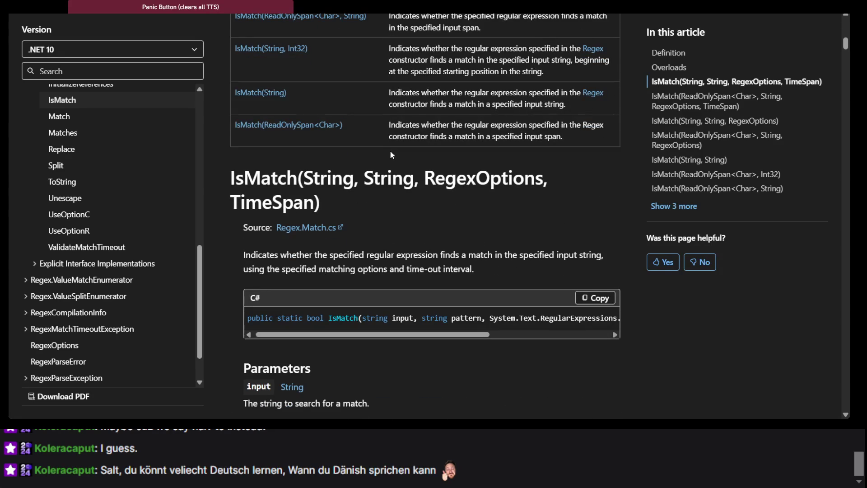
pyautogui.scroll(3, 391, 154)
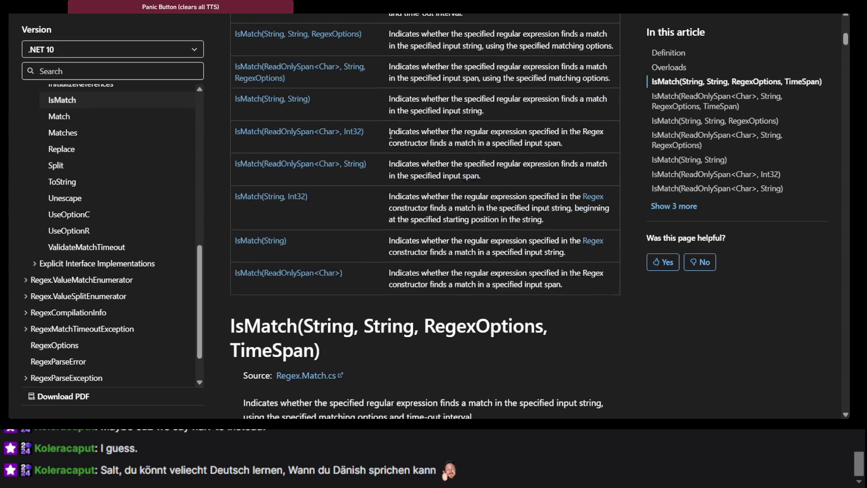
pyautogui.scroll(3, 391, 135)
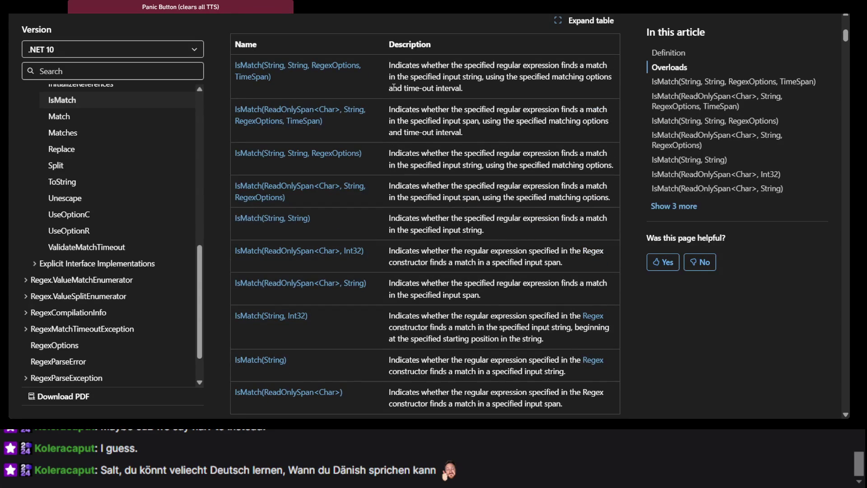
pyautogui.scroll(-3, 368, 60)
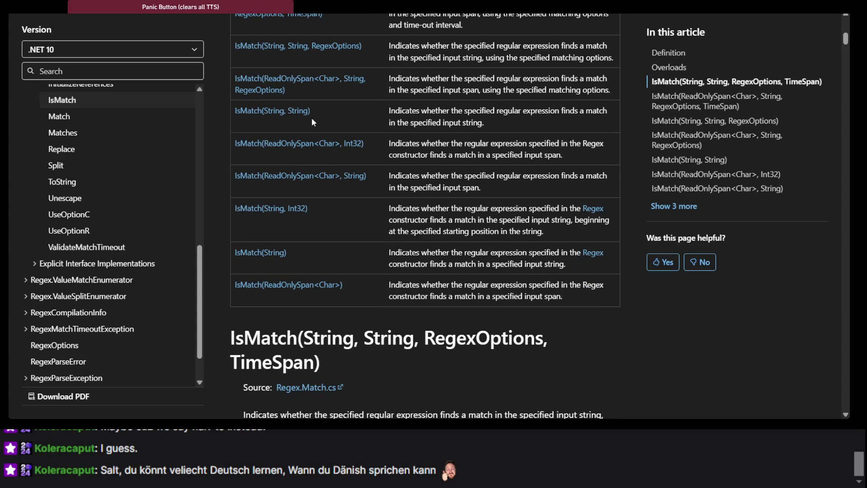
# Step: View the IsMatch(String, String) overload, which takes input and pattern and returns a Boolean
pyautogui.click(281, 115)
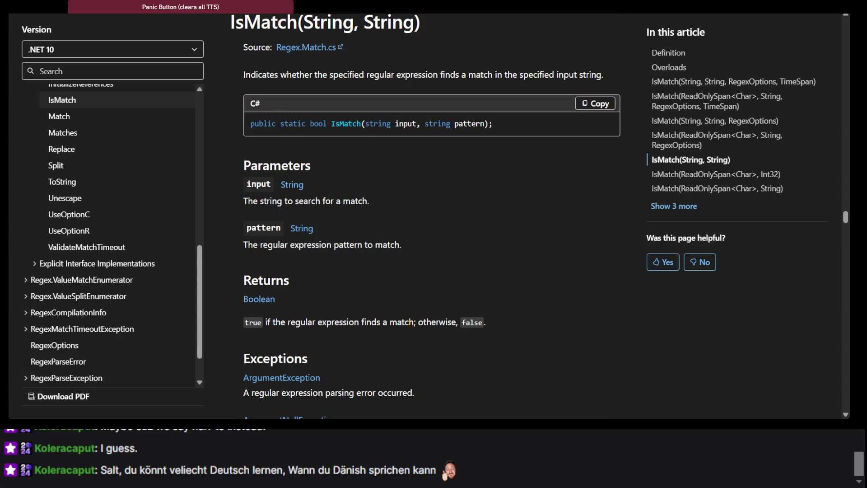
pyautogui.hotkey('alt', 'Left')
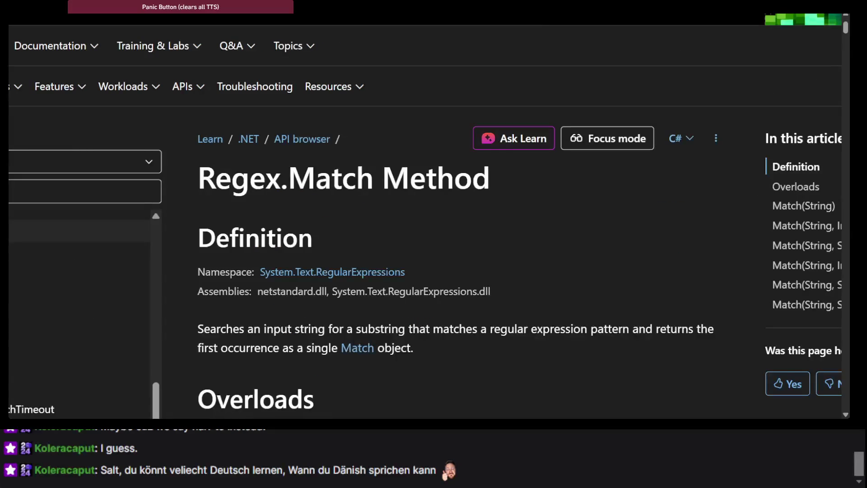
pyautogui.hotkey('alt', 'Right')
pyautogui.hotkey('alt', 'Tab')
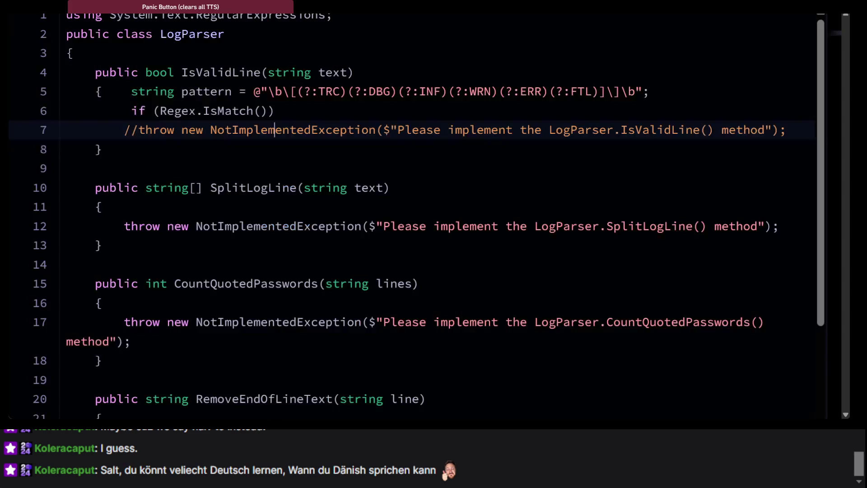
# Step: Fill the call as Regex.IsMatch(text, pattern) and open an if body block
pyautogui.click(262, 110)
pyautogui.write('text, pattern')
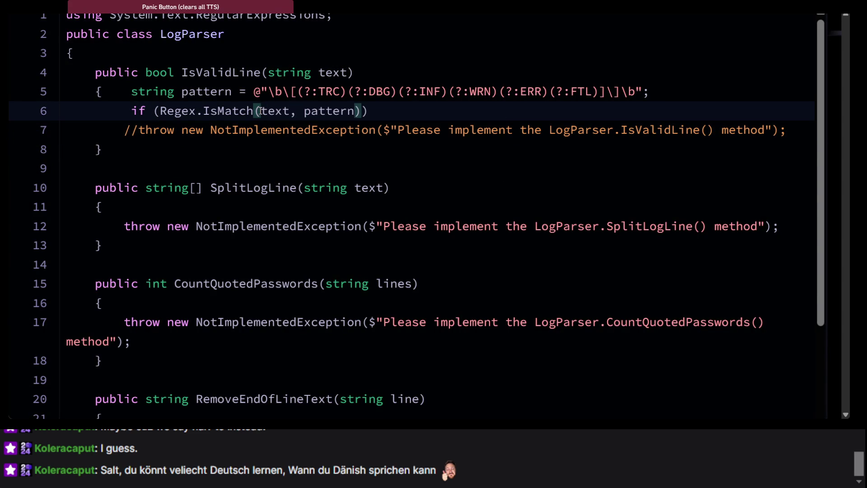
pyautogui.write(')')
pyautogui.press('Return')
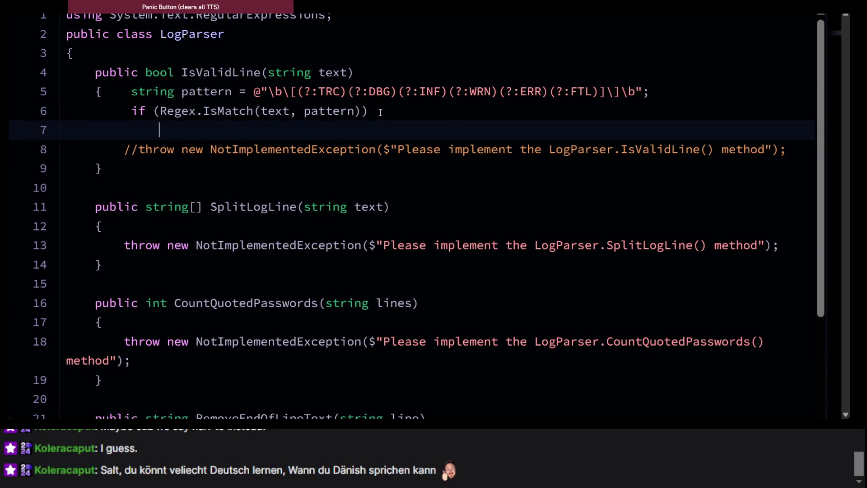
pyautogui.write('{')
pyautogui.press('Return')
pyautogui.write('re')
pyautogui.press('BackSpace')
pyautogui.press('BackSpace')
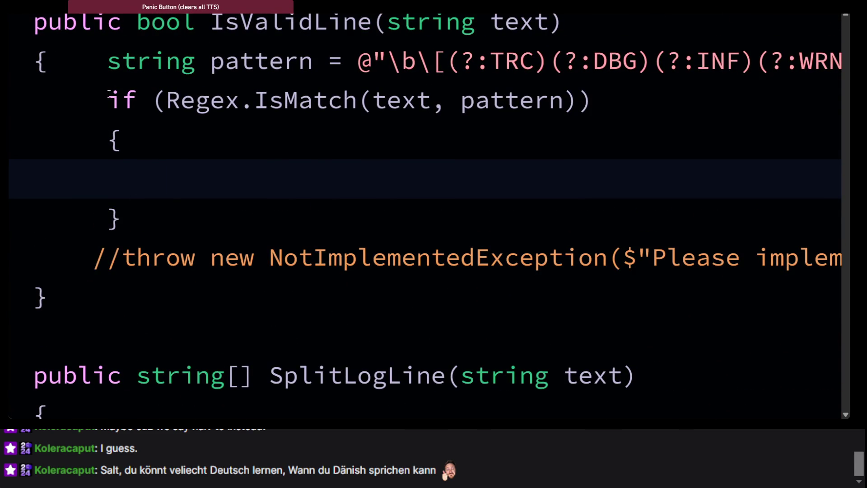
# Step: Replace the if block with 'return Regex.IsMatch(text, pattern);'
pyautogui.click(157, 225)
pyautogui.press('BackSpace')
pyautogui.press('BackSpace')
pyautogui.press('BackSpace')
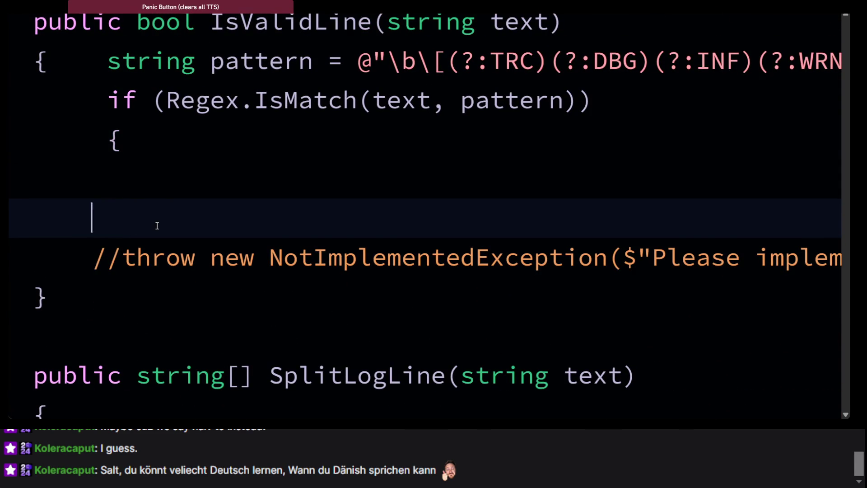
pyautogui.press('BackSpace')
pyautogui.press('BackSpace')
pyautogui.press('BackSpace')
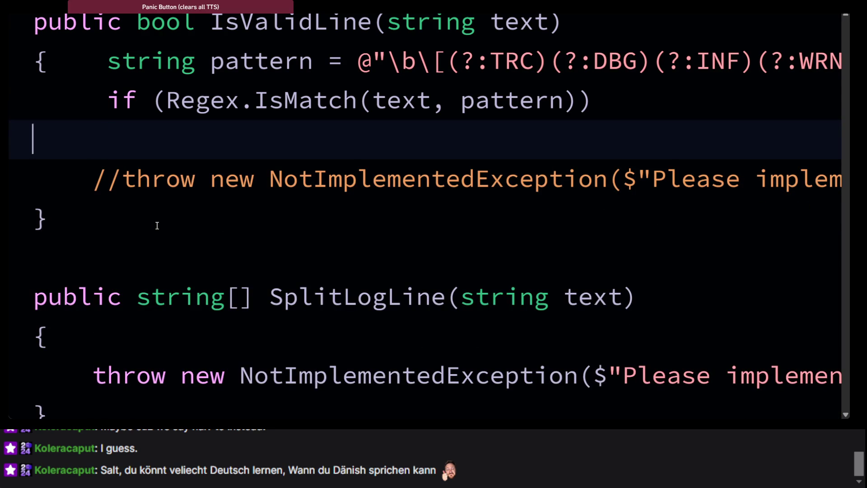
pyautogui.click(165, 98)
pyautogui.press('BackSpace')
pyautogui.press('BackSpace')
pyautogui.press('BackSpace')
pyautogui.write('retur')
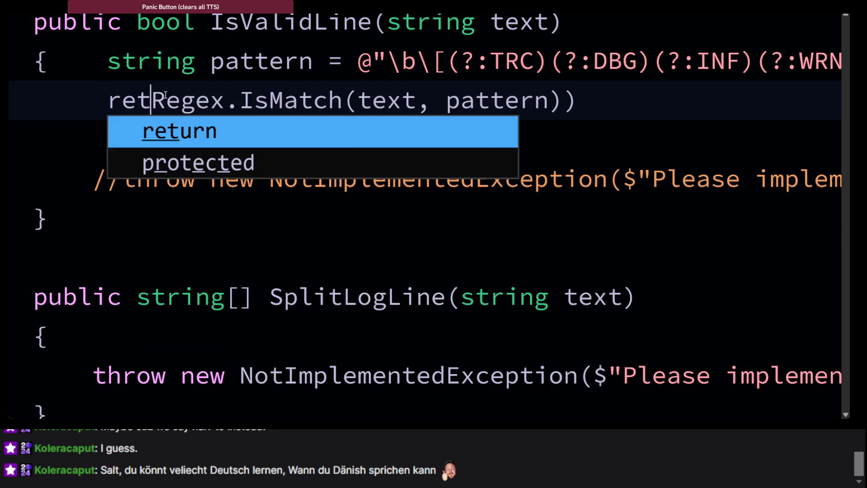
pyautogui.write('n')
pyautogui.click(652, 102)
pyautogui.press('BackSpace')
pyautogui.write(';')
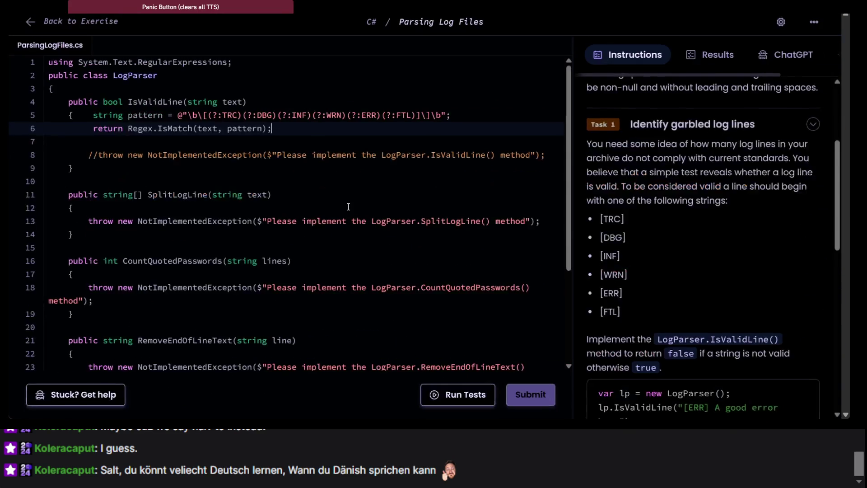
# Step: Run the tests and read why Test 1 fails while the IsValidLine no-match test passes
pyautogui.click(460, 394)
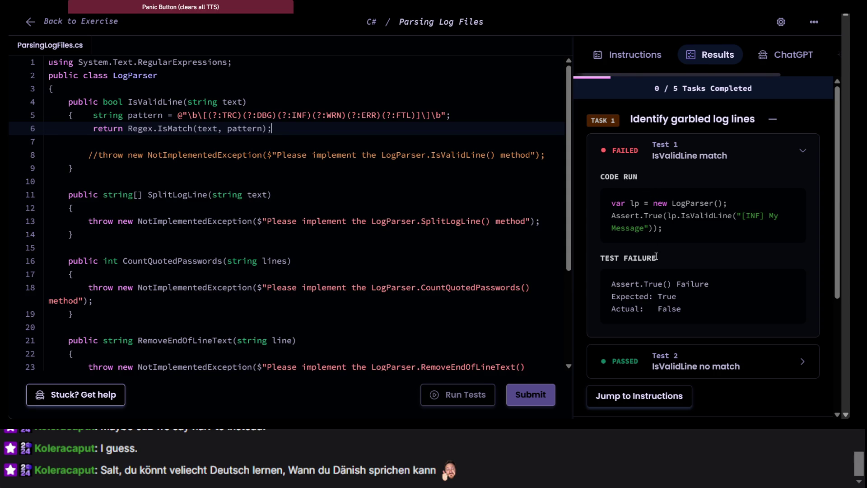
pyautogui.scroll(-2, 724, 220)
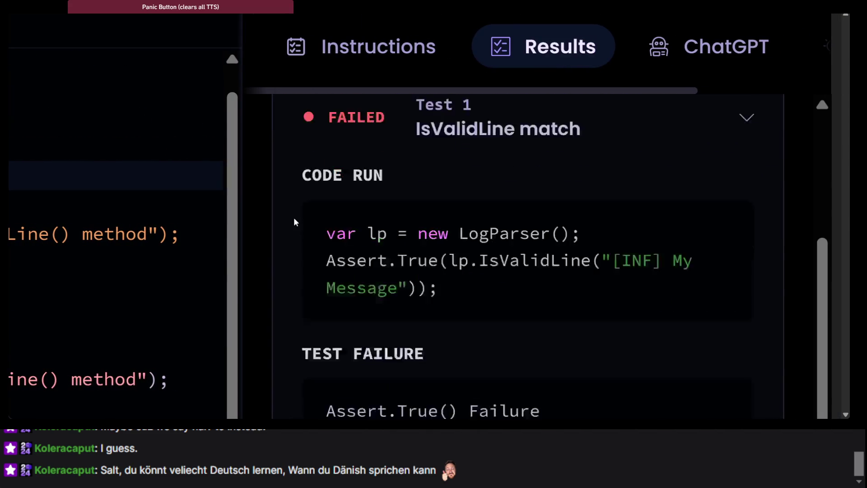
pyautogui.scroll(-10, 293, 221)
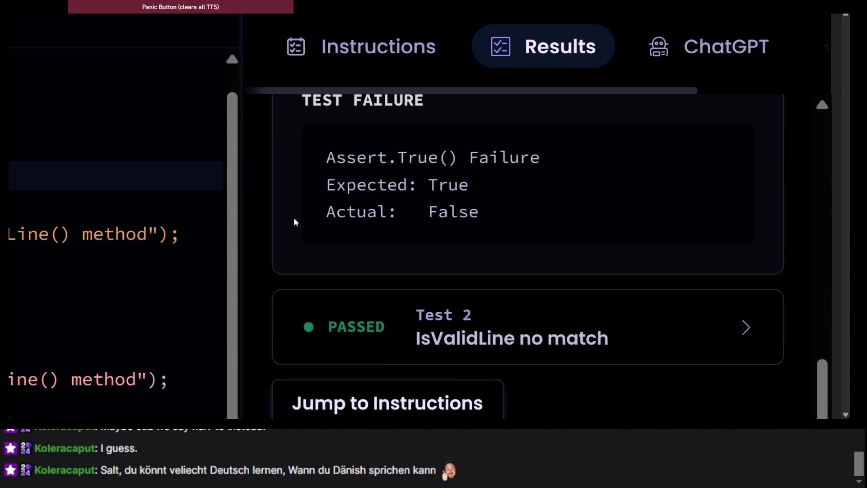
pyautogui.click(467, 99)
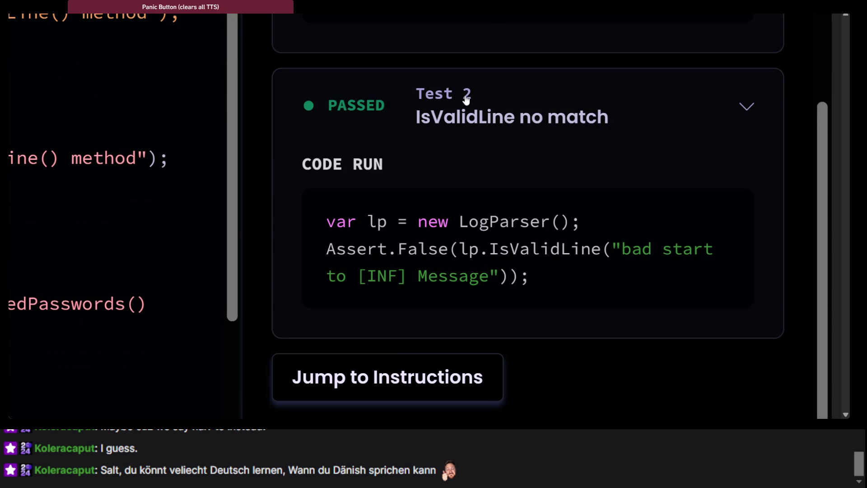
pyautogui.scroll(-2, 465, 179)
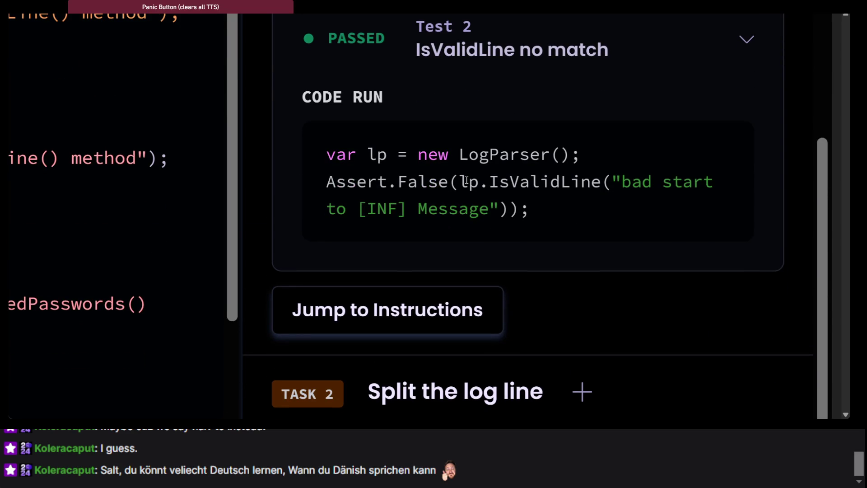
pyautogui.scroll(4, 346, 216)
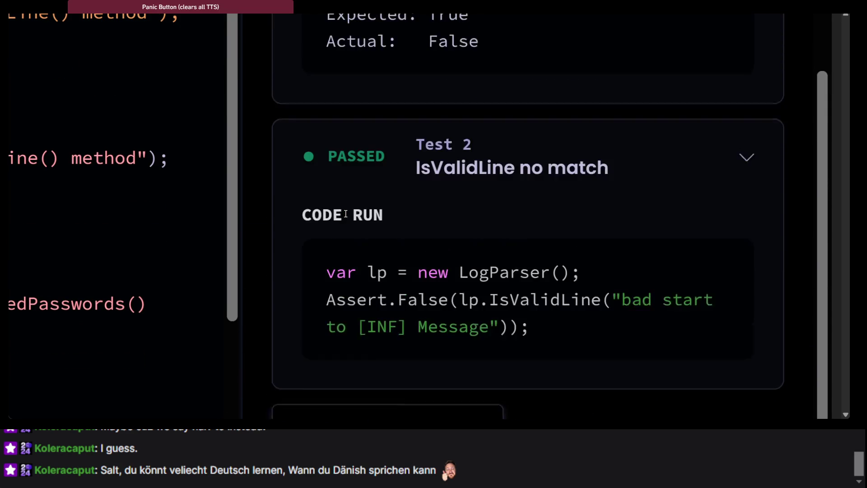
pyautogui.scroll(-3, 346, 218)
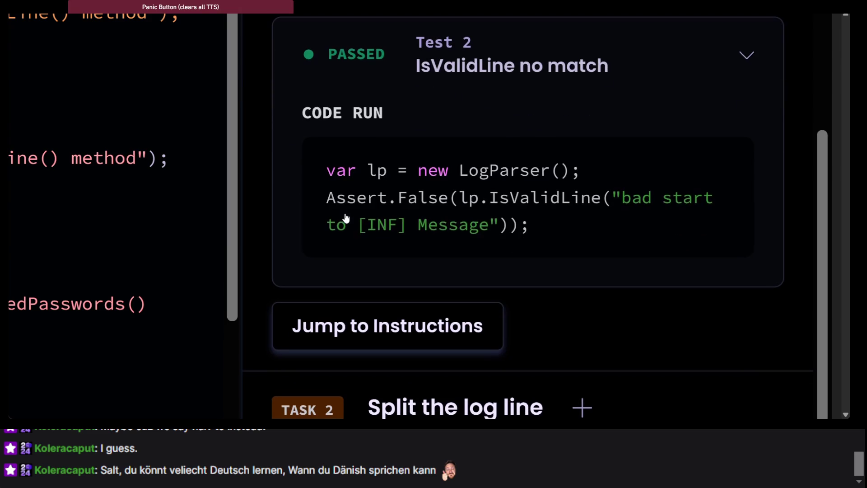
pyautogui.scroll(4, 346, 218)
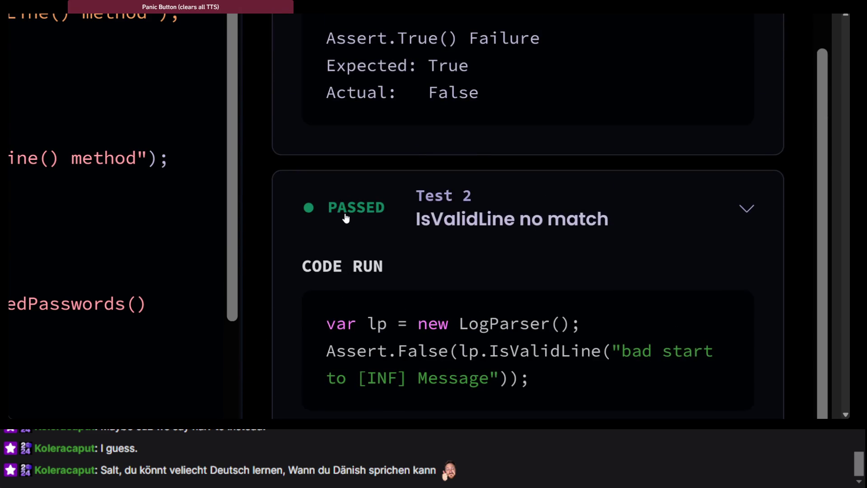
pyautogui.scroll(-5, 346, 218)
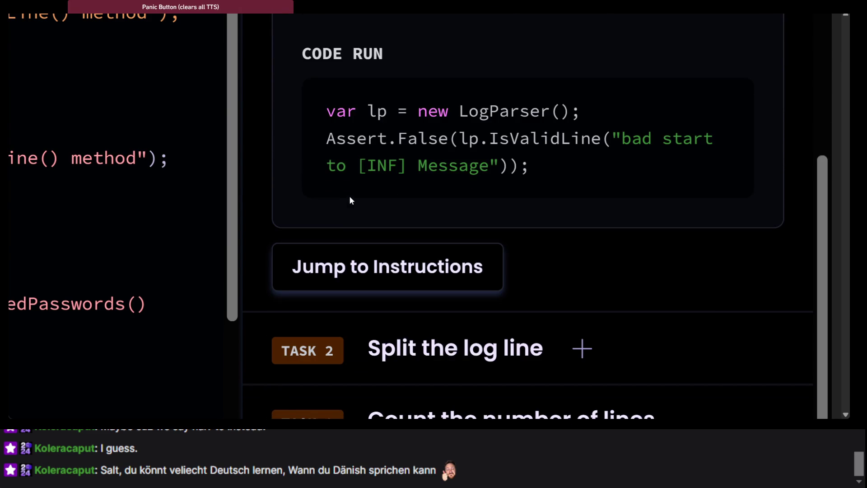
pyautogui.scroll(8, 352, 200)
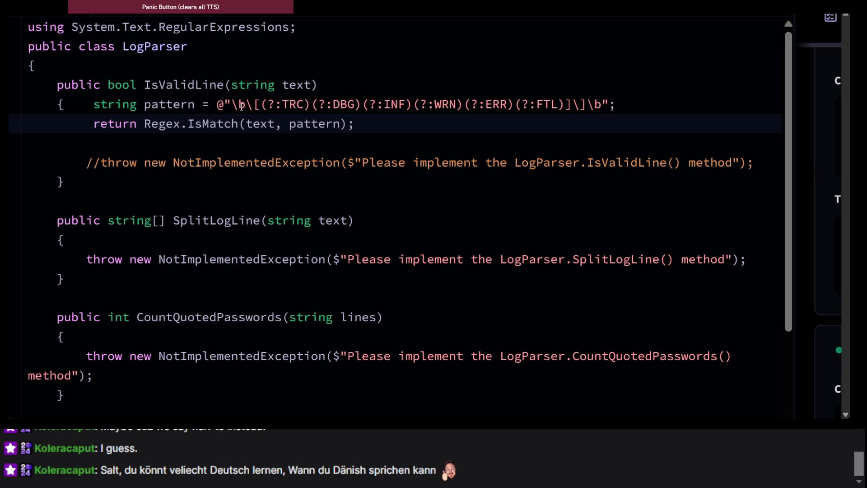
pyautogui.hotkey('alt', 'Tab')
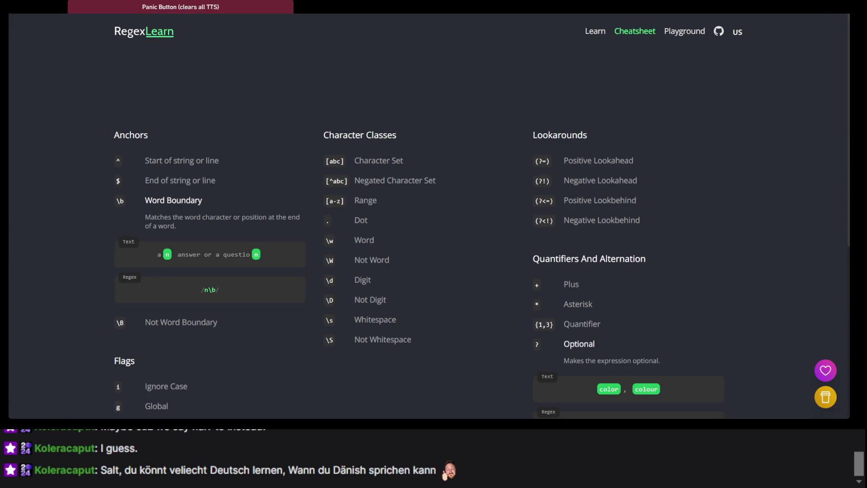
pyautogui.hotkey('alt', 'Tab')
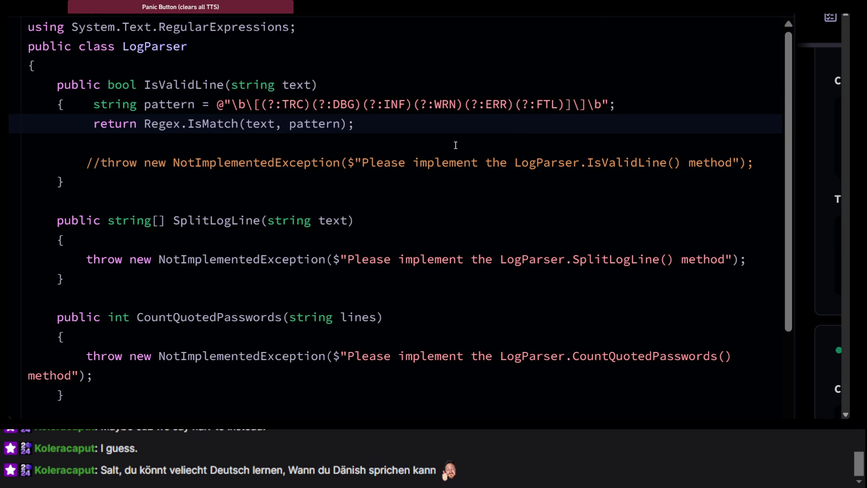
# Step: Insert a second '[' after \b\[ in the IsValidLine pattern string
pyautogui.click(258, 106)
pyautogui.write('[')
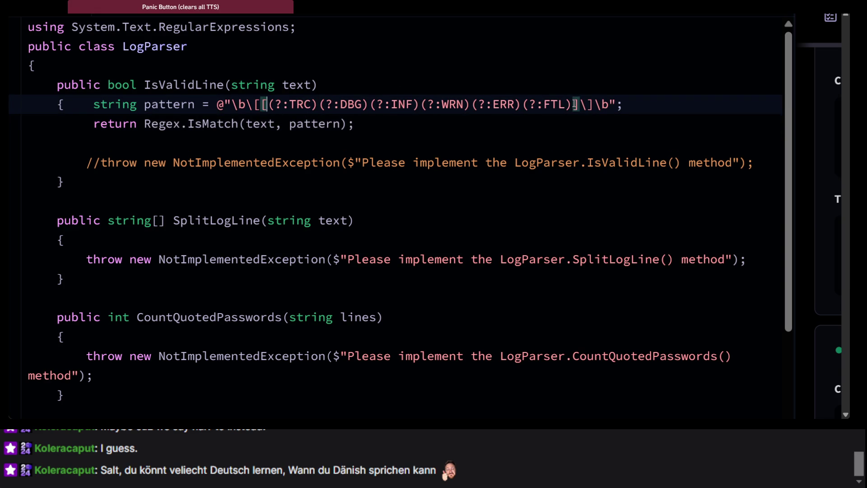
pyautogui.click(564, 154)
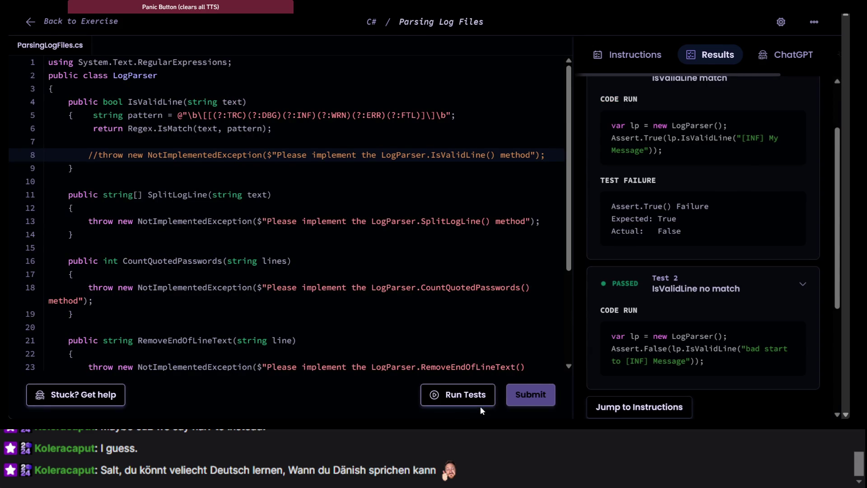
# Step: Rerun the tests and check the results, with Test 1 still failing
pyautogui.click(479, 403)
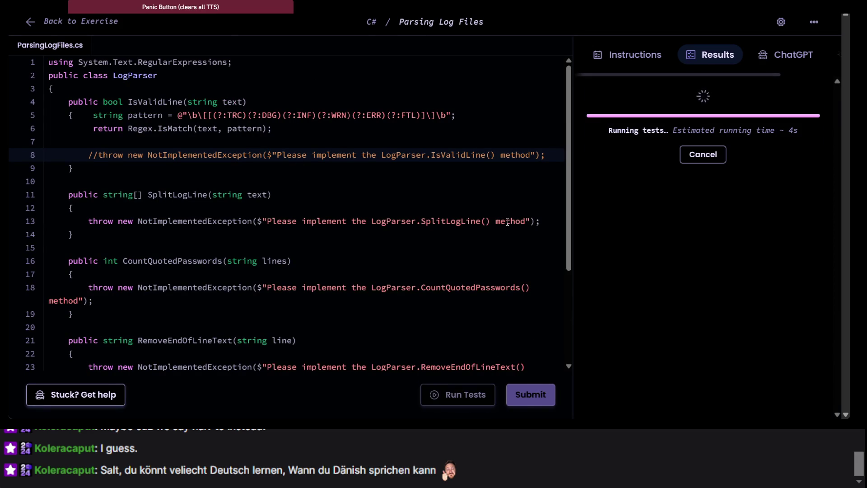
pyautogui.scroll(-3, 507, 222)
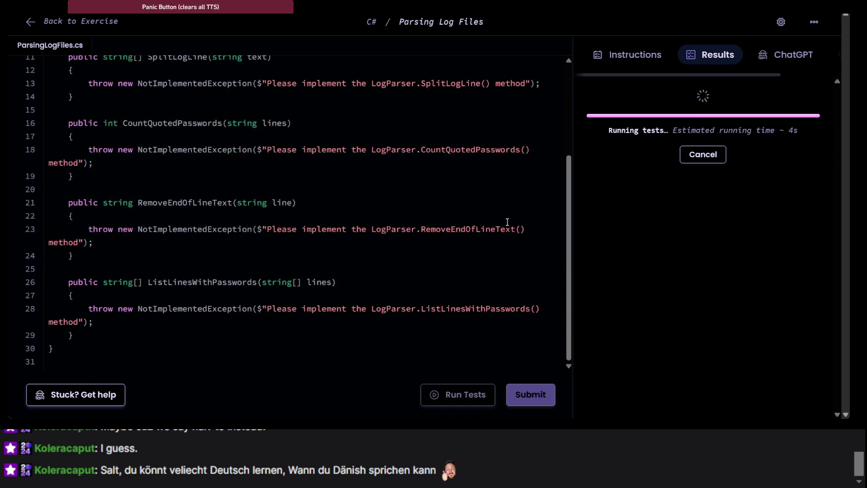
pyautogui.scroll(3, 506, 224)
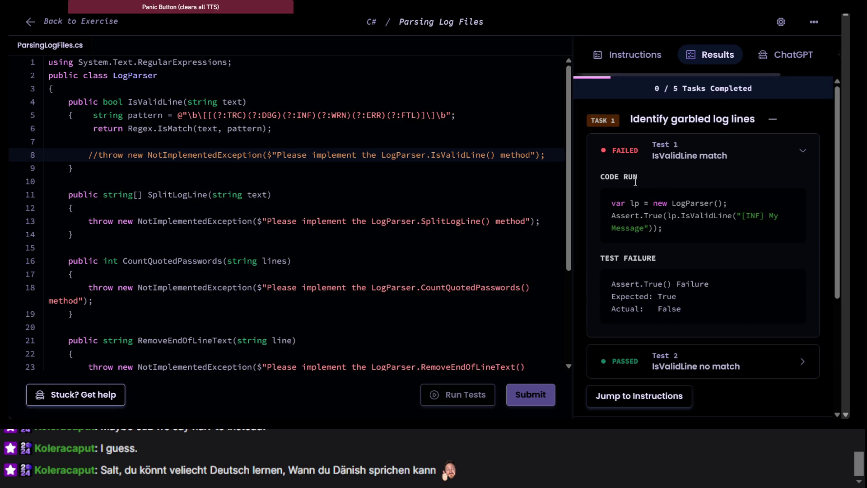
pyautogui.scroll(-2, 635, 181)
pyautogui.scroll(-1, 634, 181)
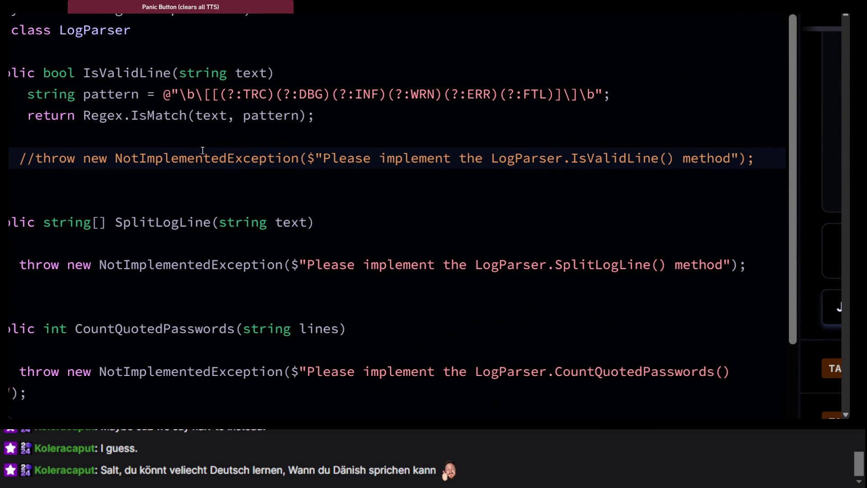
pyautogui.click(216, 94)
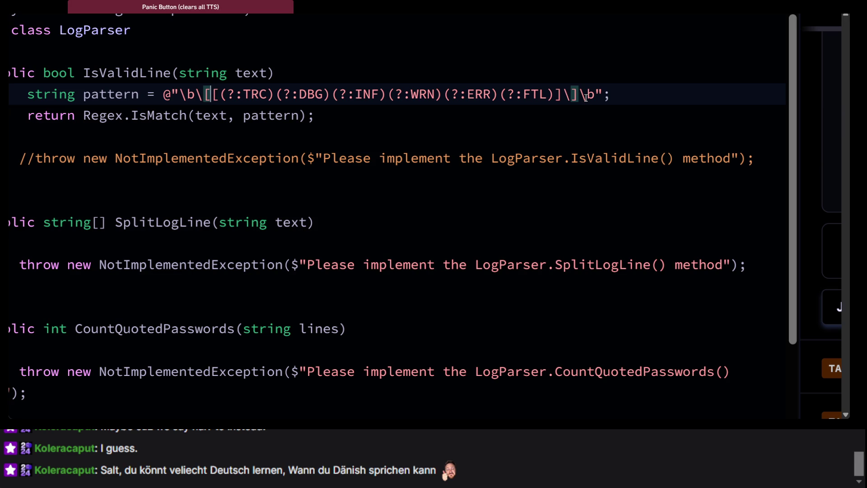
pyautogui.click(519, 131)
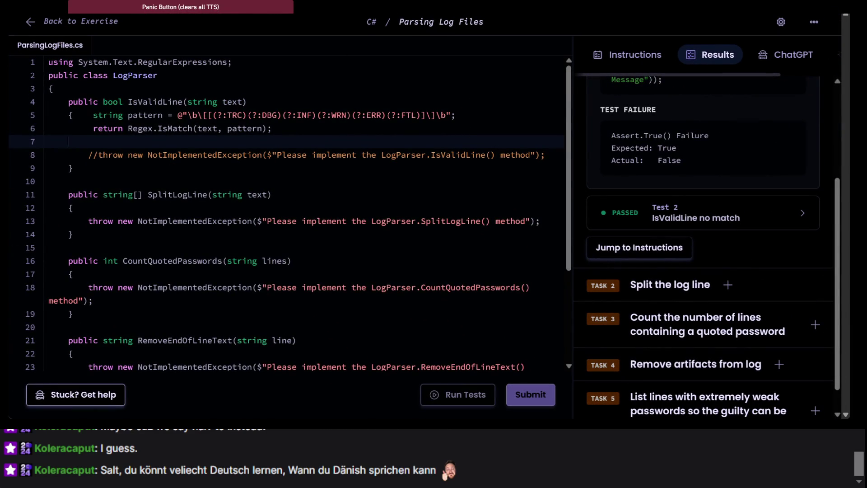
pyautogui.hotkey('alt', 'Tab')
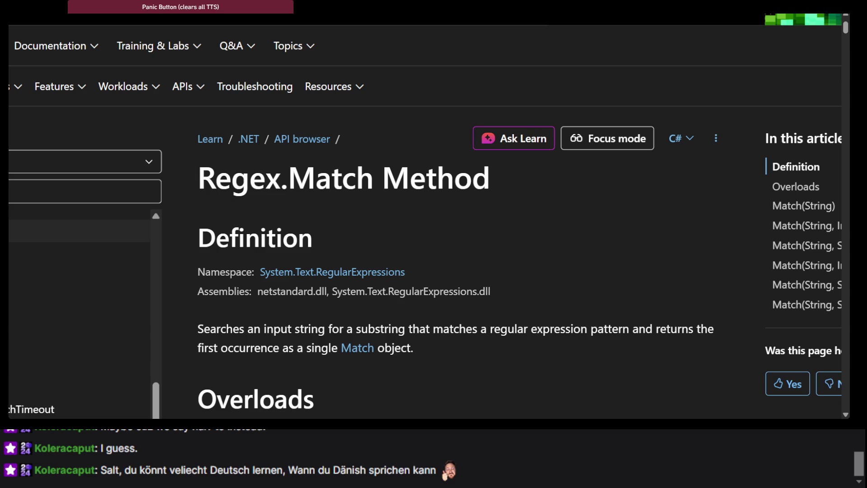
# Step: Switch from the Regex.Match page past the exercise to the ChatGPT window
pyautogui.hotkey('alt', 'Tab')
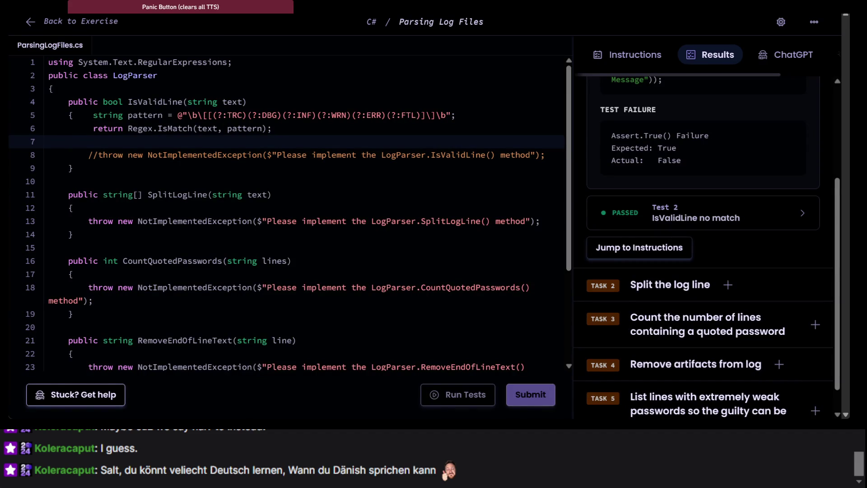
pyautogui.hotkey('alt', 'Tab')
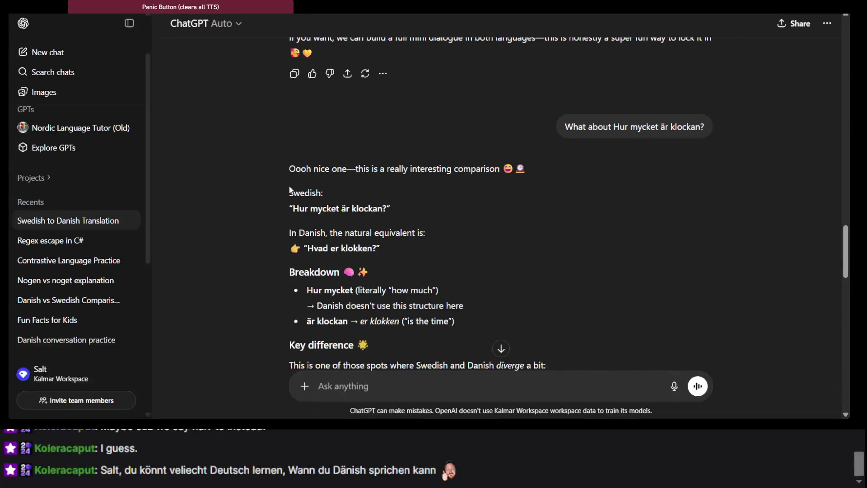
# Step: In the Regex escape in C# chat, draft an unsent question about detecting strings that start only with a given prefix
pyautogui.scroll(-15, 289, 185)
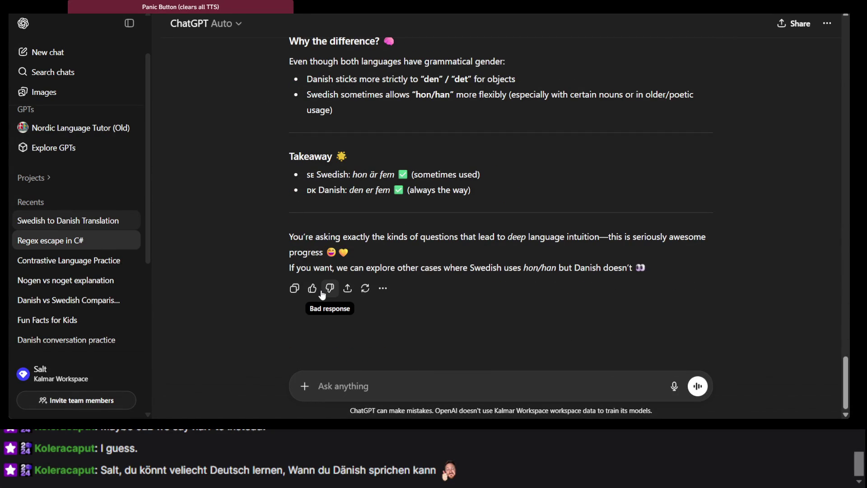
pyautogui.hotkey('alt', 'Left')
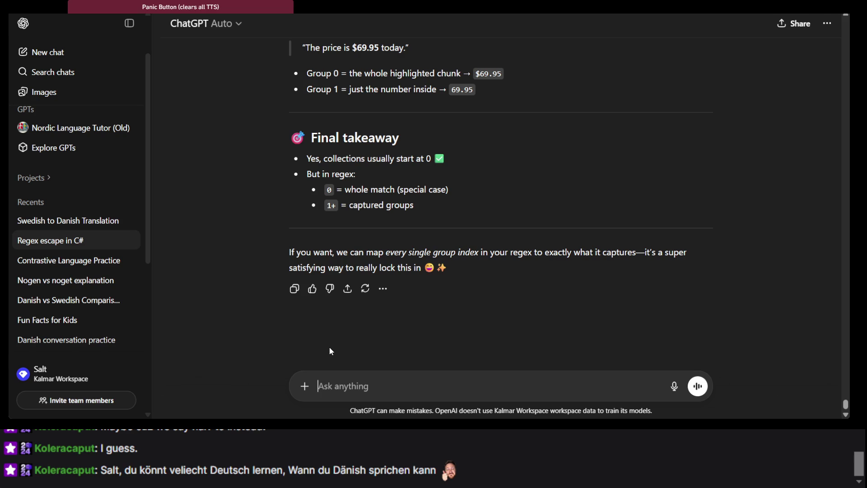
pyautogui.write('Excellent, th')
pyautogui.press('BackSpace')
pyautogui.press('BackSpace')
pyautogui.press('BackSpace')
pyautogui.write(", that's all my questions about the code. Now what I am trying to do is to solve some ")
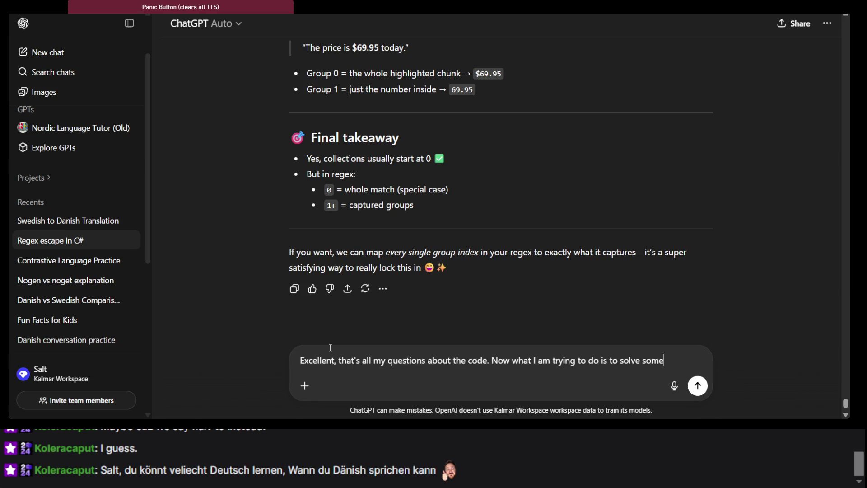
pyautogui.write('simple p')
pyautogui.write('roblem')
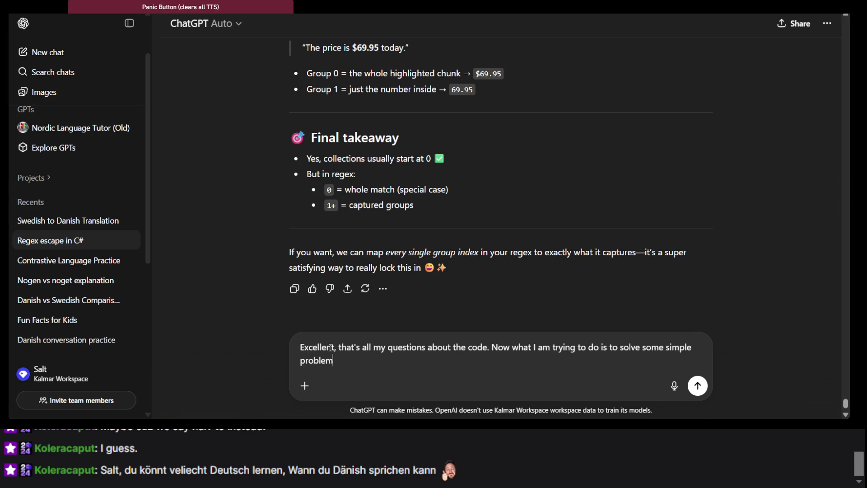
pyautogui.write('s with reeg')
pyautogui.press('BackSpace')
pyautogui.press('BackSpace')
pyautogui.write('gex. ')
pyautogui.write('My fist ')
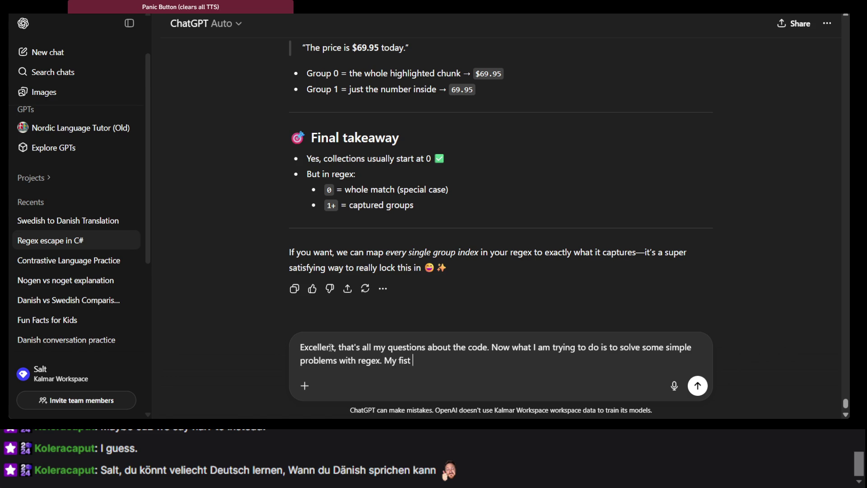
pyautogui.write('one is to dec')
pyautogui.press('BackSpace')
pyautogui.write('tect a s')
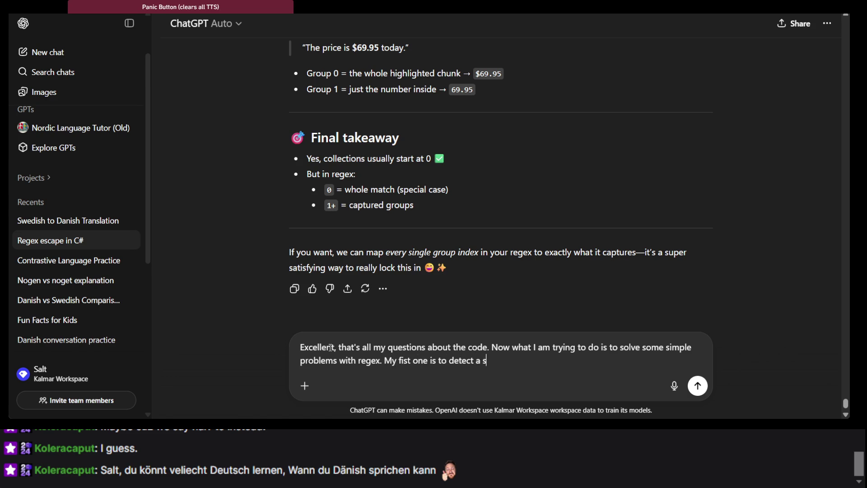
pyautogui.write('tring that sta')
pyautogui.write('rts onl')
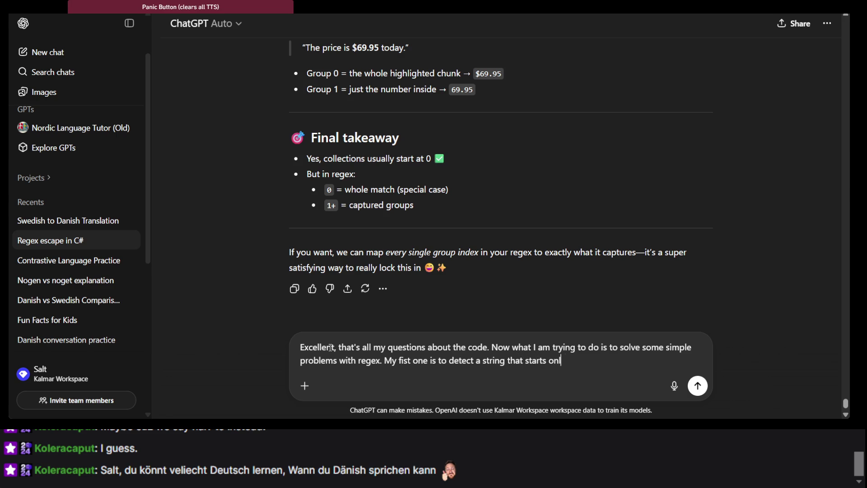
pyautogui.write('y with')
# Step: Cycle through the open windows to reach the Microsoft Learn regular expressions overview
pyautogui.hotkey('alt', 'Tab')
pyautogui.hotkey('alt', 'Tab')
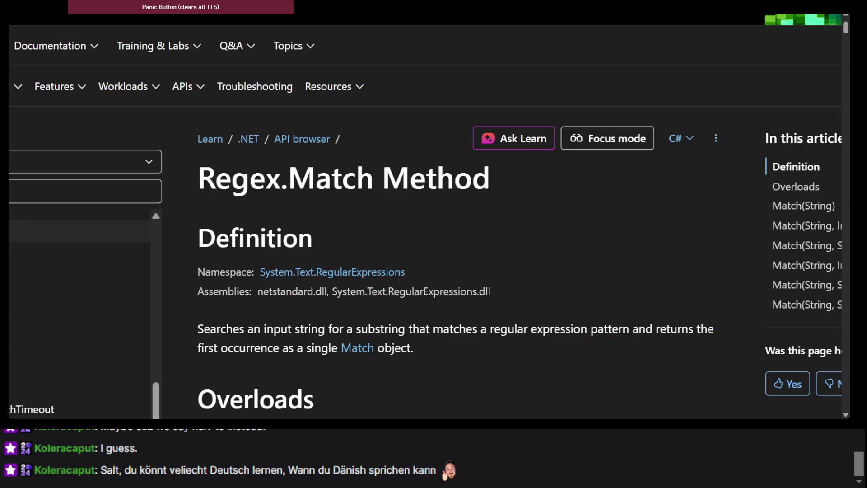
pyautogui.hotkey('alt', 'Tab')
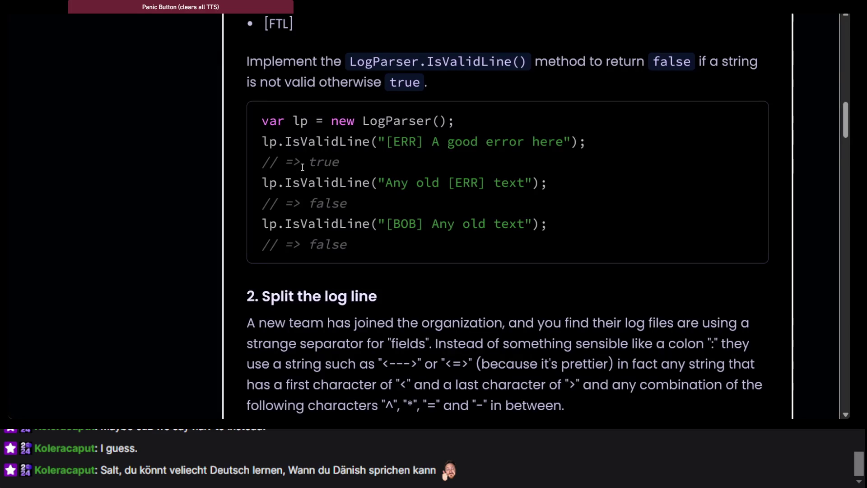
pyautogui.hotkey('alt', 'Tab')
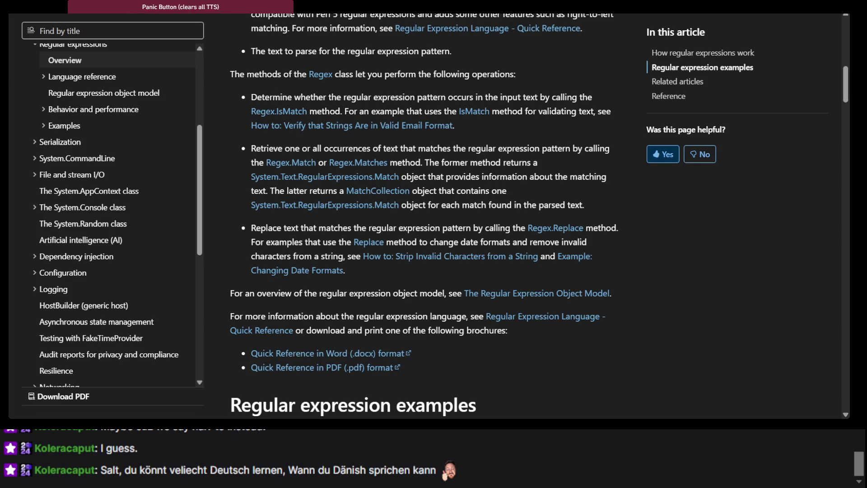